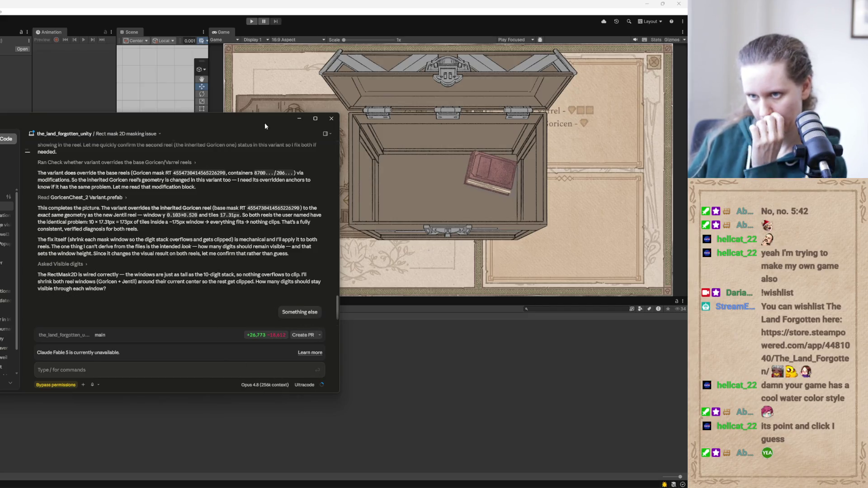
# Minimize the Claude chat window so Unity's Goricen chest scene with its digit reel panel shows
pyautogui.click(300, 119)
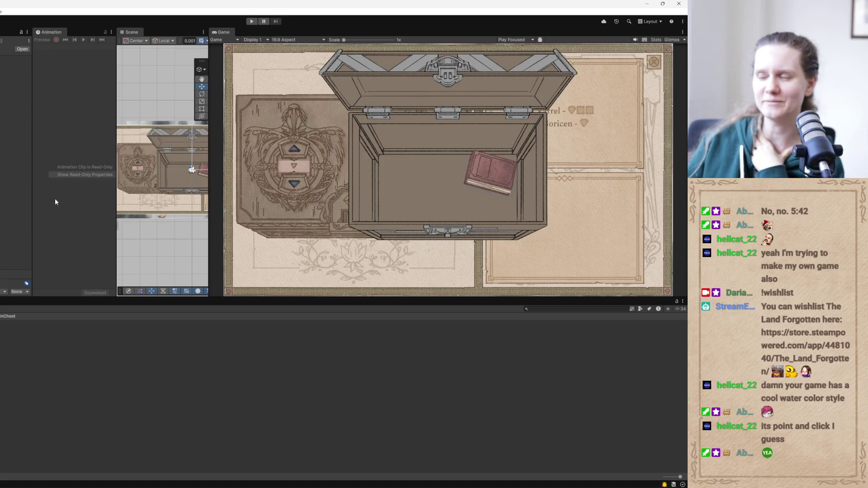
pyautogui.click(191, 169)
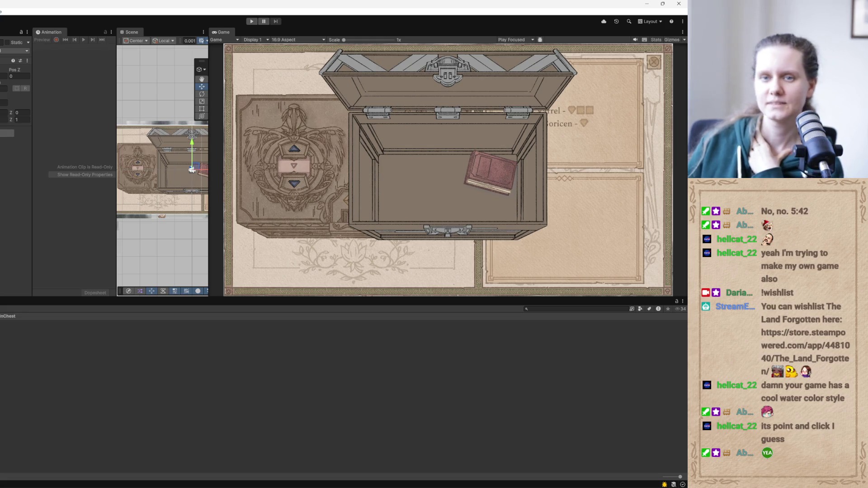
pyautogui.click(192, 169)
pyautogui.click(191, 170)
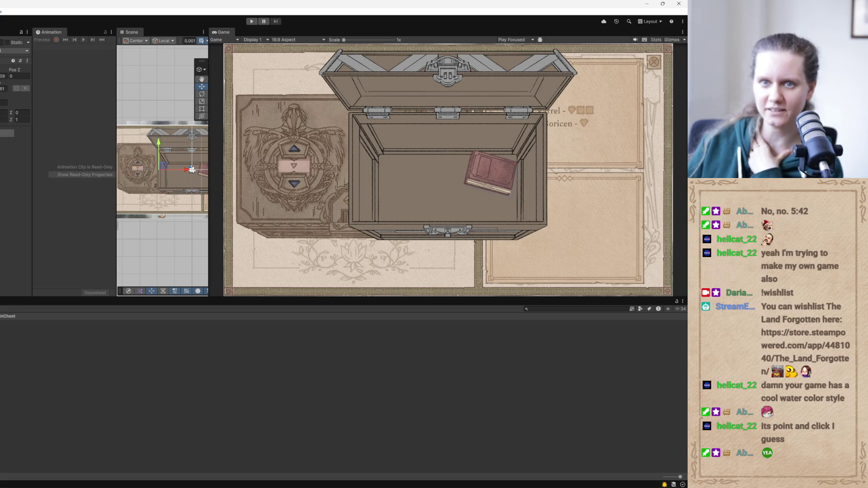
pyautogui.click(192, 170)
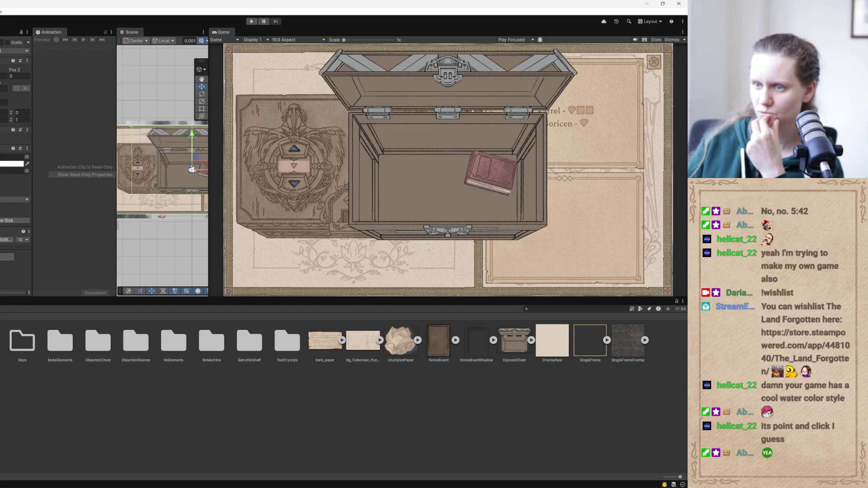
# Search the Project for 'opened' and assign the GoricenChest_Opened sprite to the chest
pyautogui.click(547, 309)
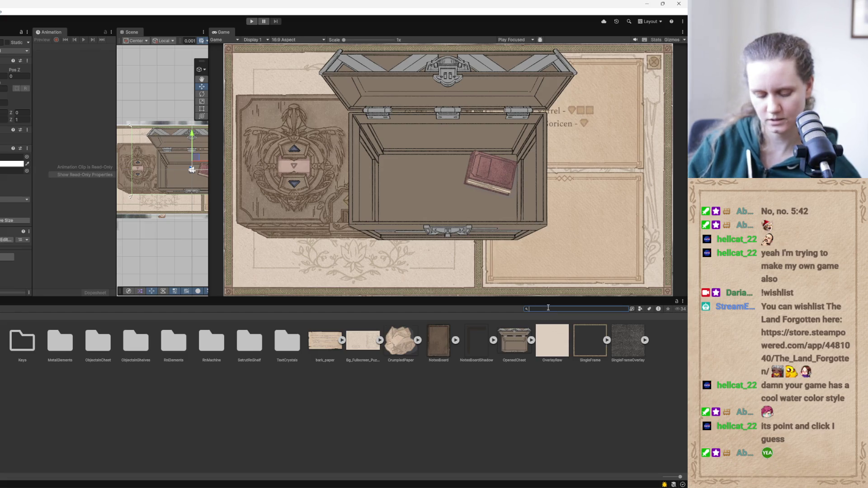
pyautogui.write('opened')
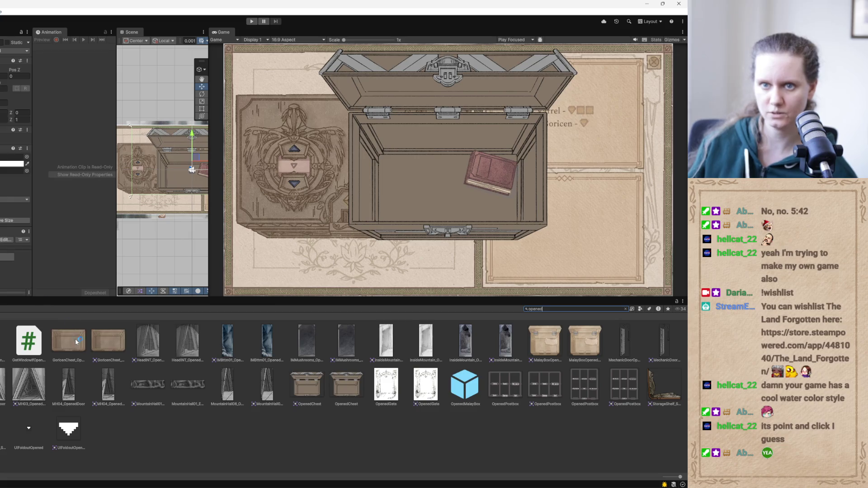
pyautogui.moveTo(68, 343); pyautogui.dragTo(16, 157)
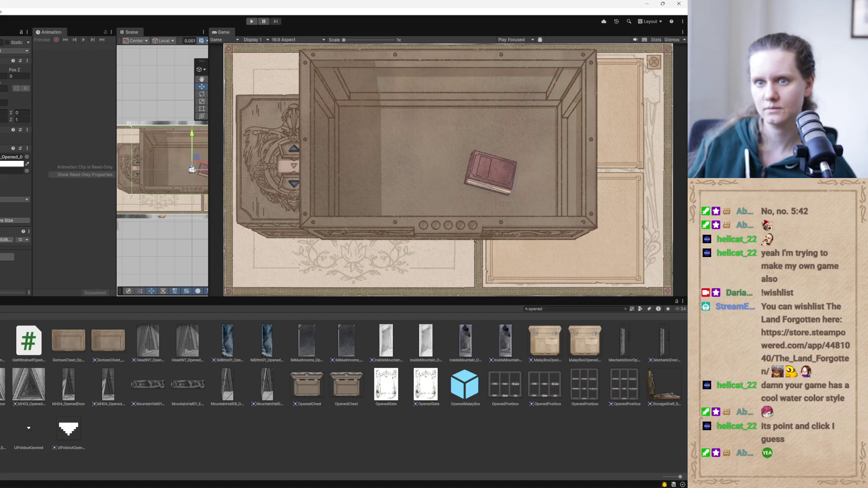
# Select the book inside the opened chest and enlarge it uniformly with the Rect tool
pyautogui.click(204, 214)
pyautogui.moveTo(208, 208); pyautogui.dragTo(363, 208)
pyautogui.scroll(3, 212, 191)
pyautogui.scroll(-3, 212, 191)
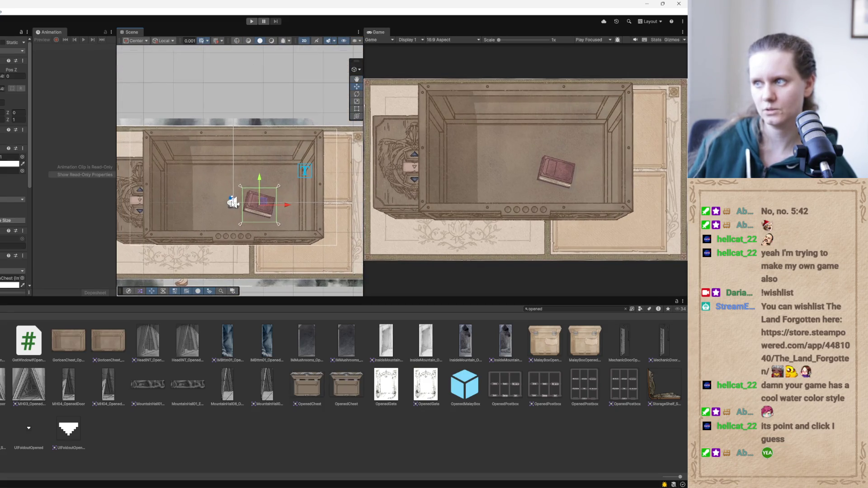
pyautogui.press('t')
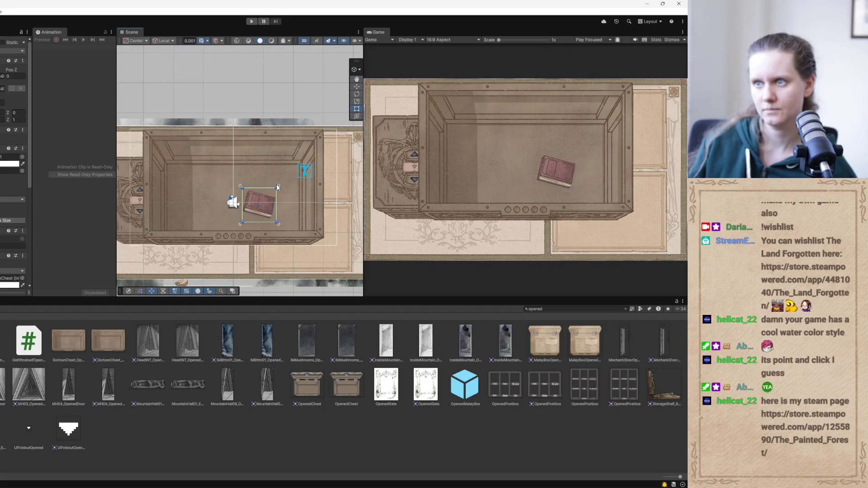
pyautogui.moveTo(278, 186)
pyautogui.mouseDown()
pyautogui.moveTo(319, 180)
pyautogui.moveTo(260, 208)
pyautogui.moveTo(216, 191)
pyautogui.mouseUp()
# Move the book right and down toward the middle of the chest
pyautogui.click(269, 187)
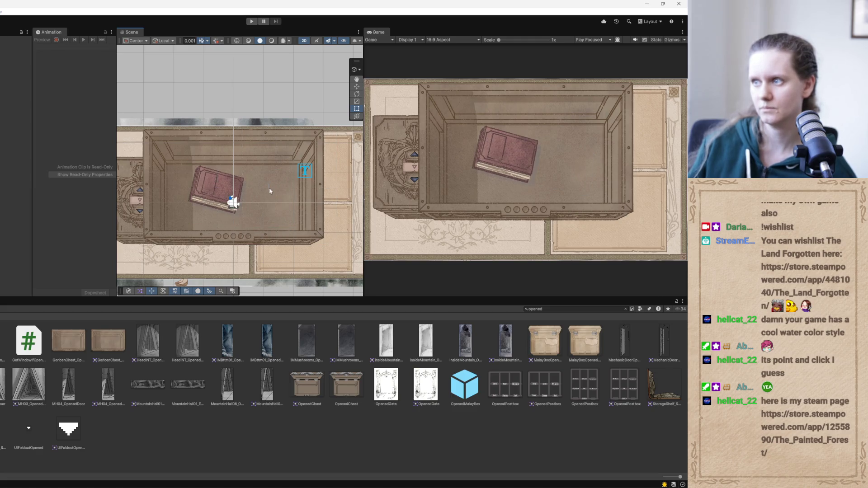
pyautogui.click(243, 202)
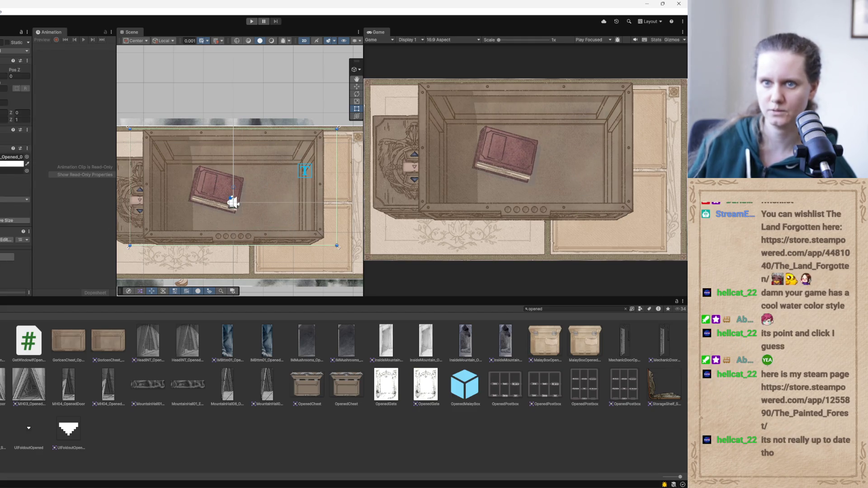
pyautogui.click(222, 180)
pyautogui.moveTo(222, 181)
pyautogui.mouseDown()
pyautogui.moveTo(231, 190)
pyautogui.moveTo(242, 185)
pyautogui.mouseUp()
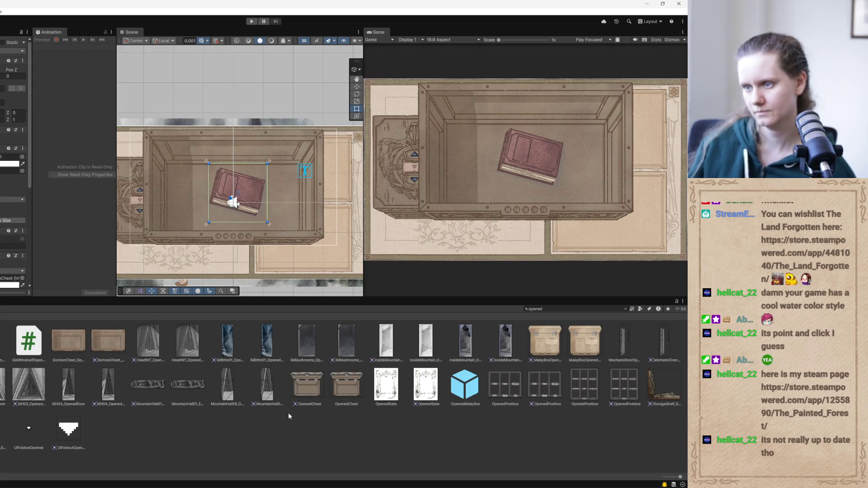
pyautogui.click(230, 484)
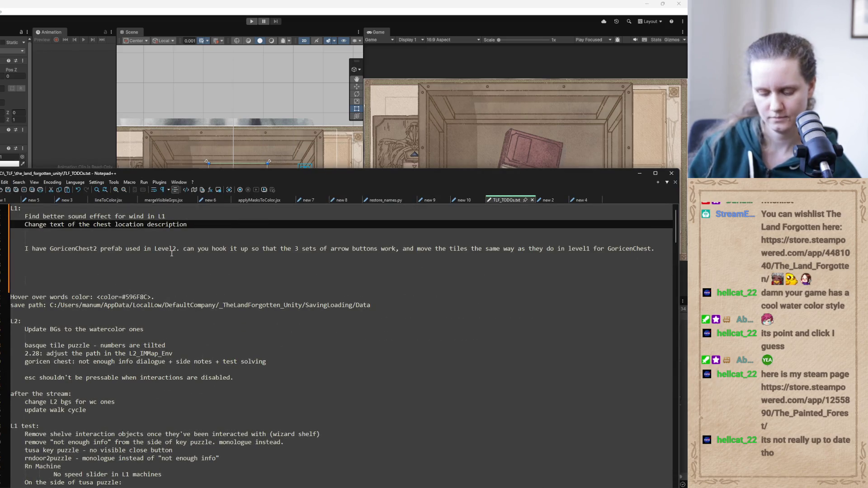
# Add an L1 TODO 'Update shador for objects in chest' and hide Notepad++
pyautogui.press('Return')
pyautogui.press('Return')
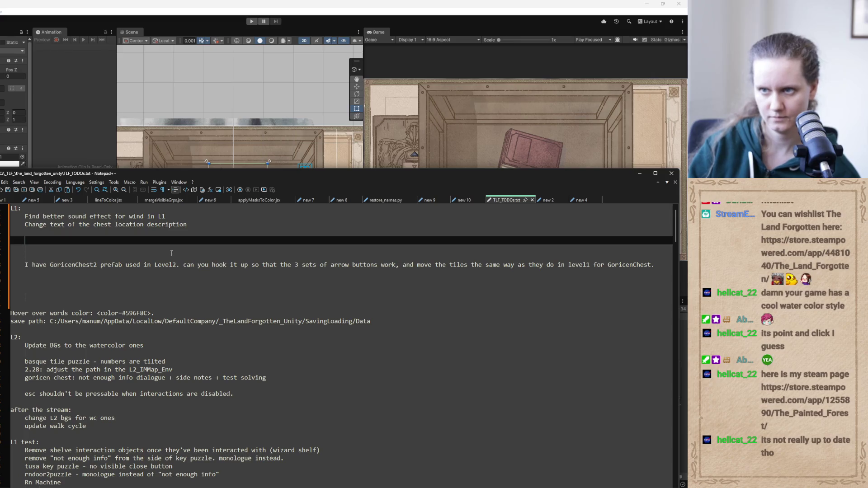
pyautogui.press('BackSpace')
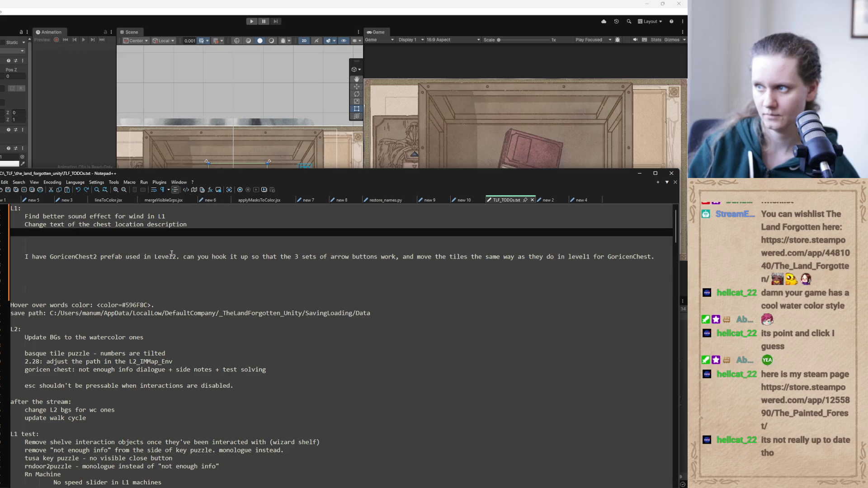
pyautogui.write('Updat')
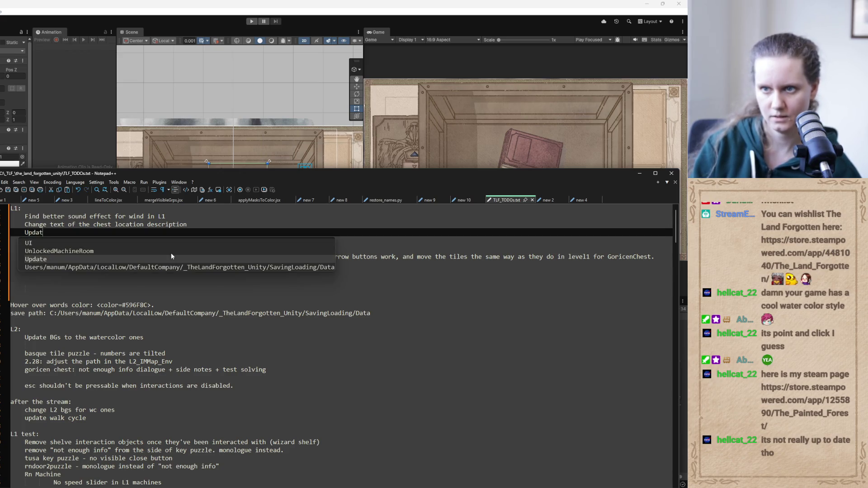
pyautogui.write('e shador')
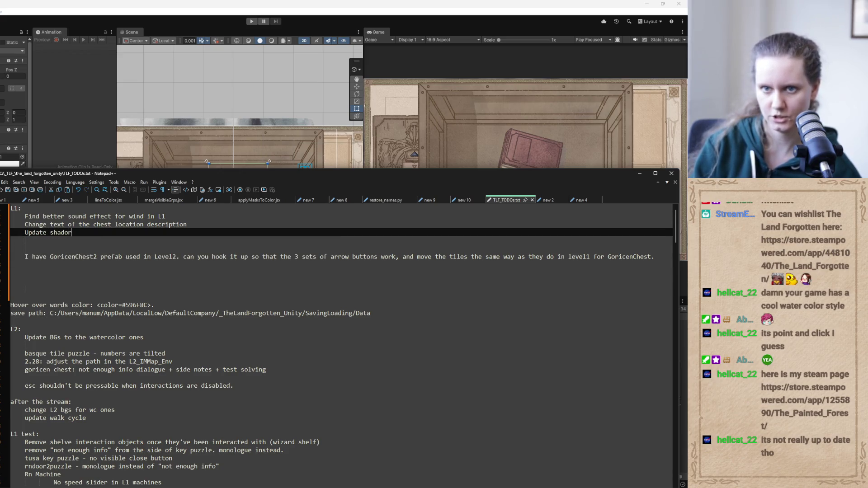
pyautogui.press('BackSpace')
pyautogui.write('w for')
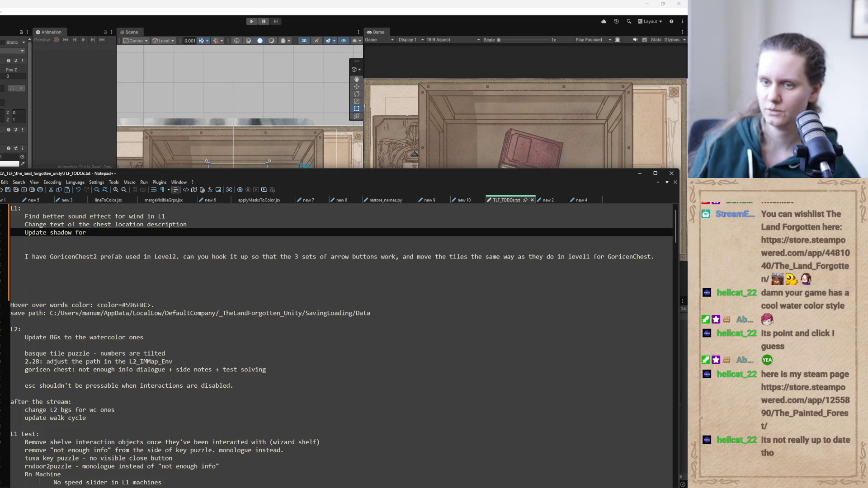
pyautogui.moveTo(361, 182)
pyautogui.mouseDown()
pyautogui.moveTo(362, 448)
pyautogui.moveTo(316, 479)
pyautogui.moveTo(321, 148)
pyautogui.moveTo(317, 169)
pyautogui.mouseUp()
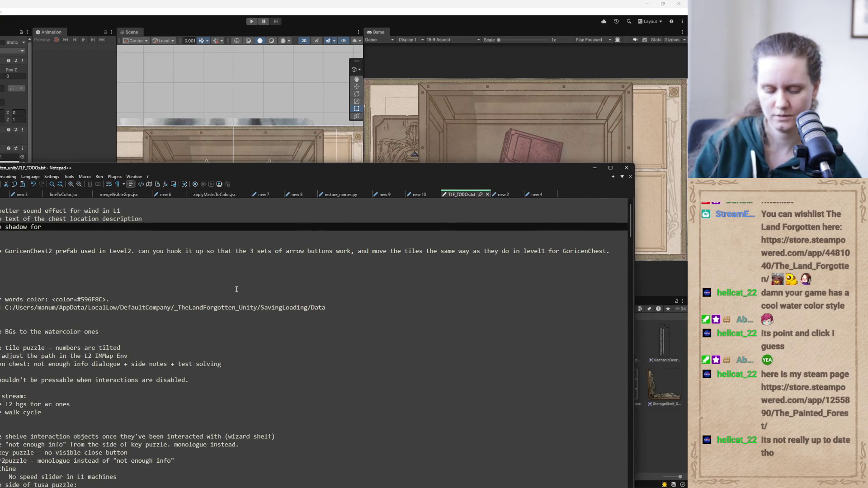
pyautogui.write('objects in chest')
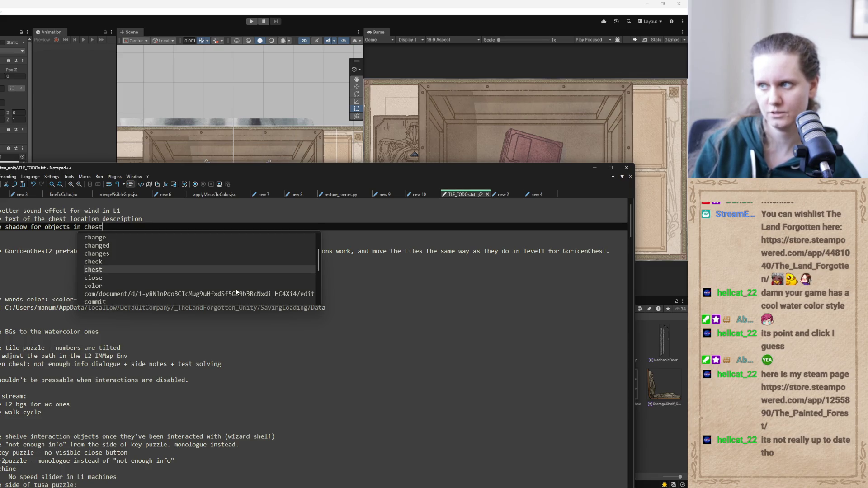
pyautogui.write(' (see')
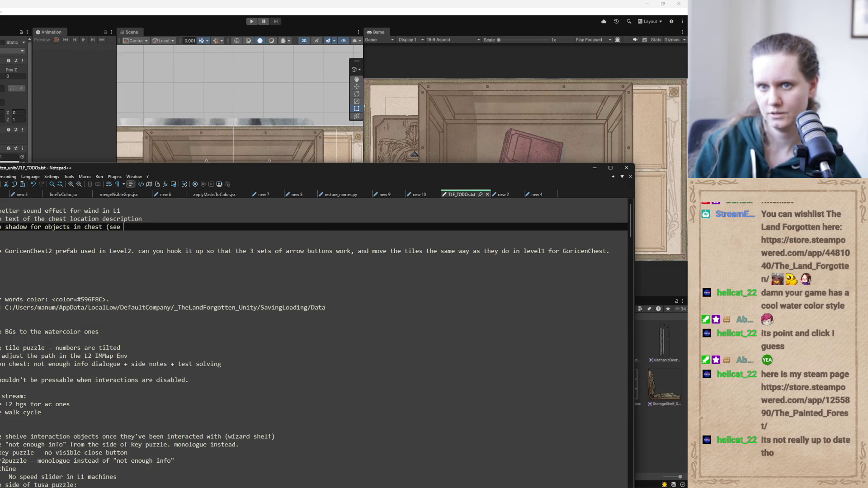
pyautogui.press('BackSpace')
pyautogui.press('BackSpace')
pyautogui.press('BackSpace')
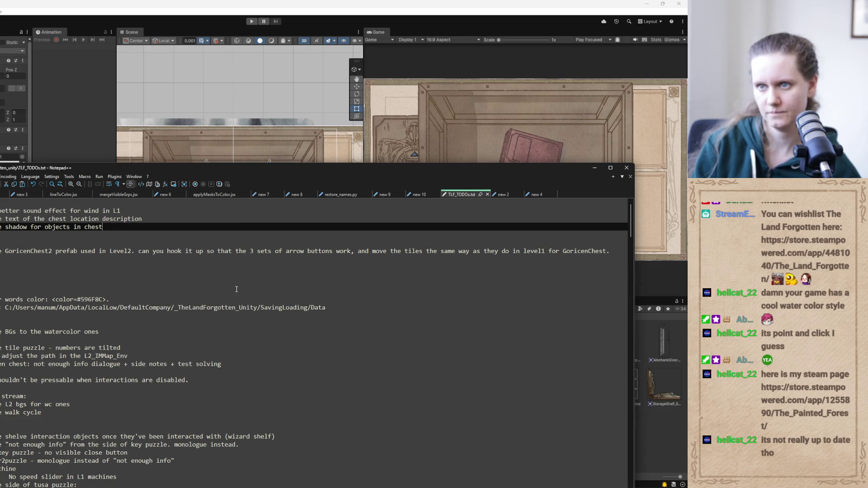
pyautogui.click(594, 168)
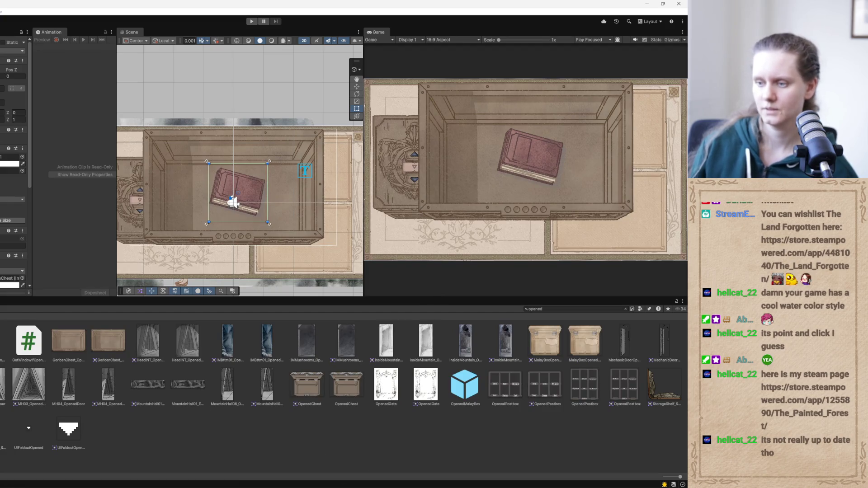
# Append a note to message a teammate about it, then minimize Notepad++ again
pyautogui.hotkey('alt', 'Tab')
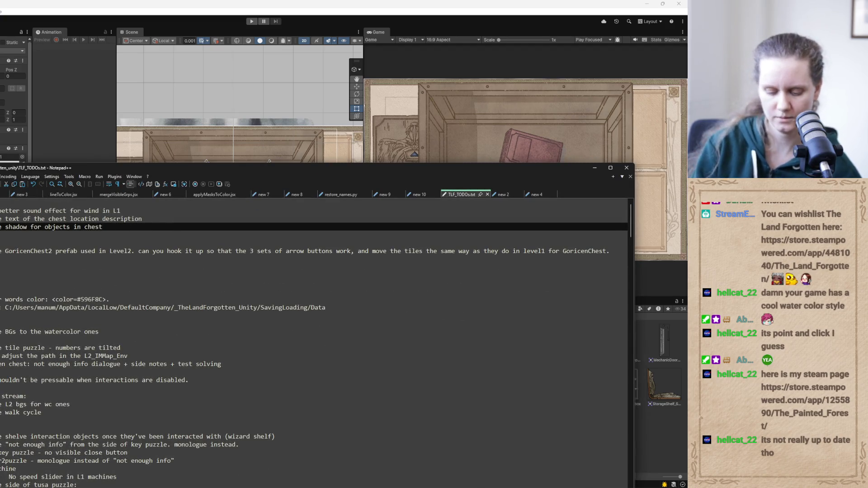
pyautogui.write(' - message')
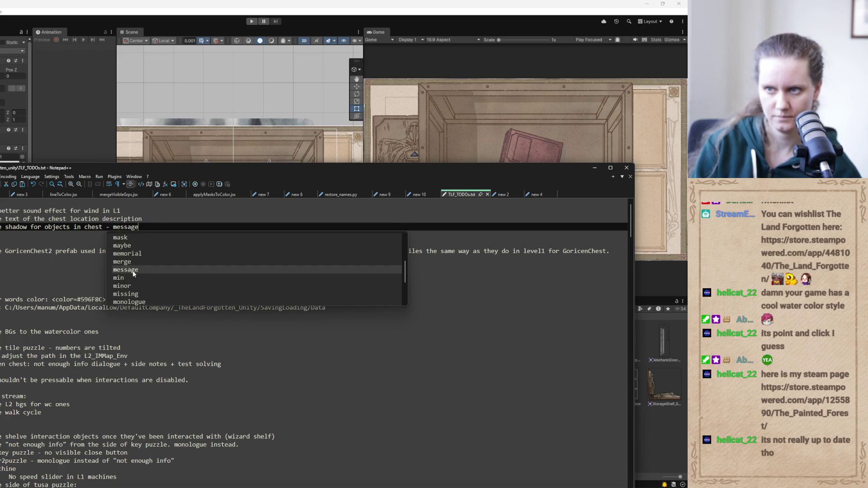
pyautogui.write(' Jo about it')
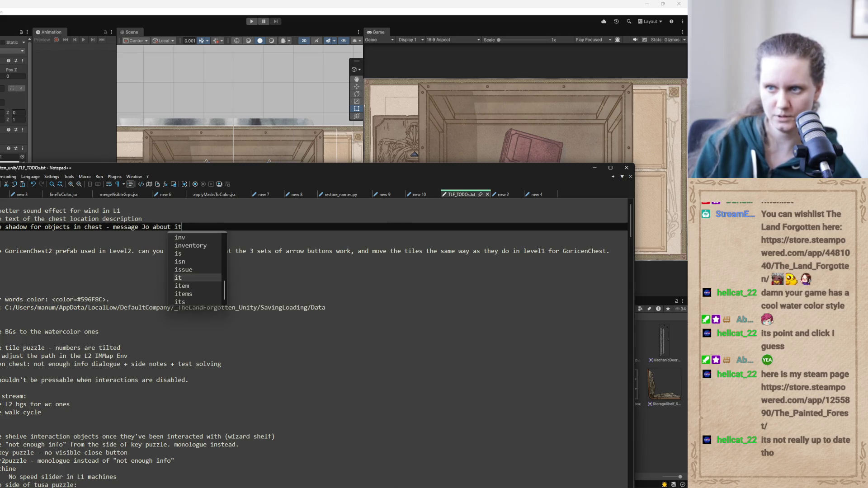
pyautogui.click(594, 167)
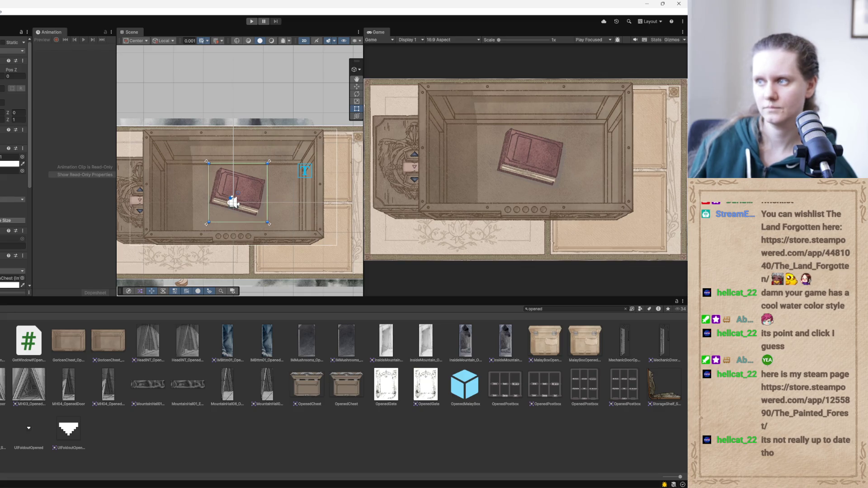
# Shrink the book slightly and nudge it a little to the right
pyautogui.moveTo(267, 164); pyautogui.dragTo(259, 172)
pyautogui.moveTo(251, 202); pyautogui.dragTo(257, 202)
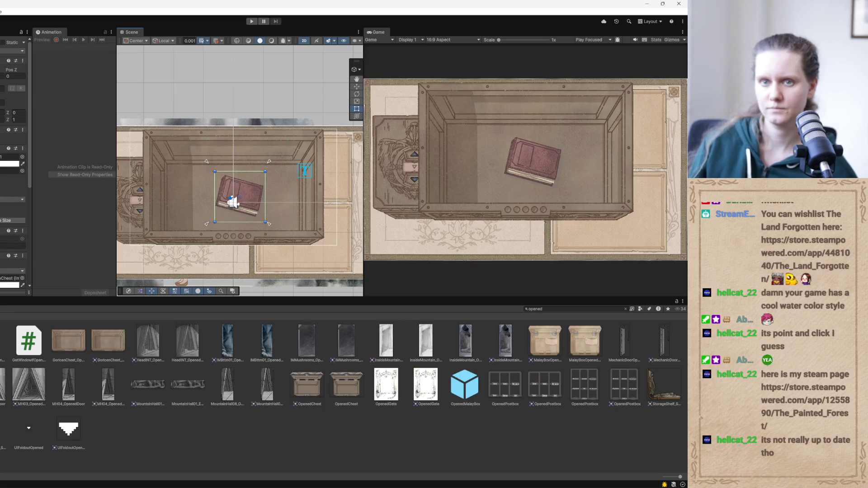
pyautogui.click(142, 222)
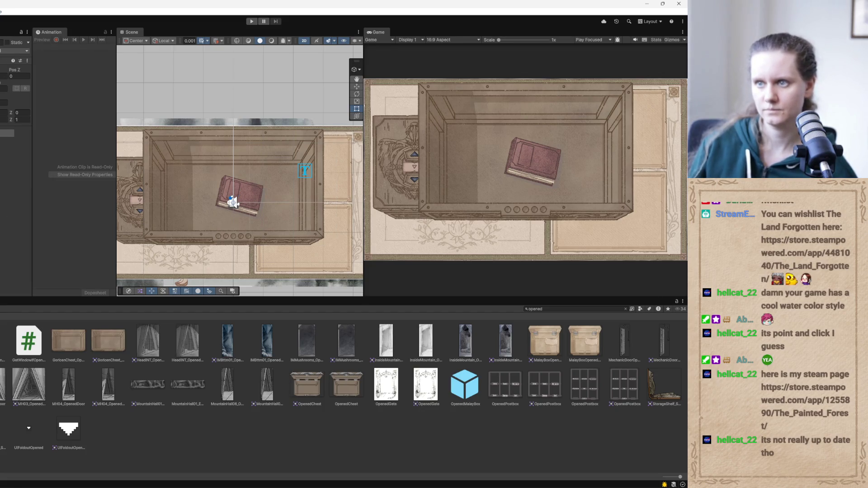
# Narrow the chest from its right edge so the Varrel and Goricen page shows
pyautogui.click(233, 202)
pyautogui.moveTo(232, 202); pyautogui.dragTo(246, 203)
pyautogui.scroll(-1, 247, 204)
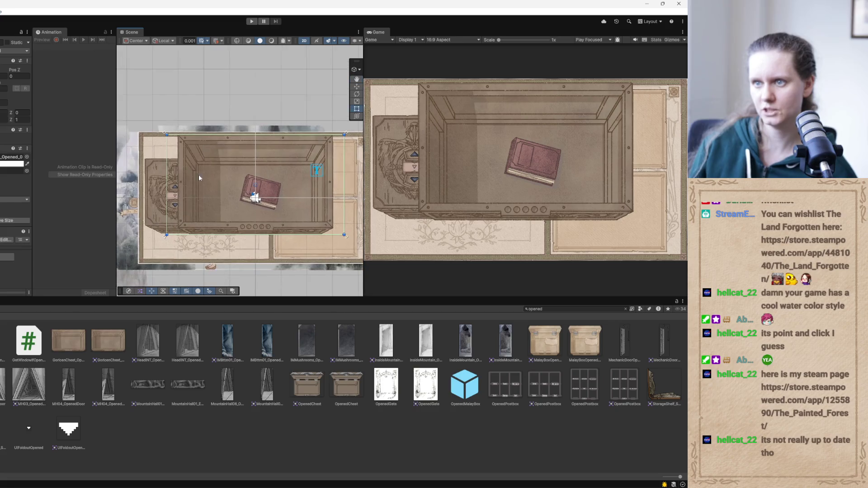
pyautogui.moveTo(343, 188)
pyautogui.mouseDown()
pyautogui.moveTo(276, 180)
pyautogui.moveTo(250, 207)
pyautogui.moveTo(267, 240)
pyautogui.moveTo(254, 244)
pyautogui.moveTo(262, 240)
pyautogui.mouseUp()
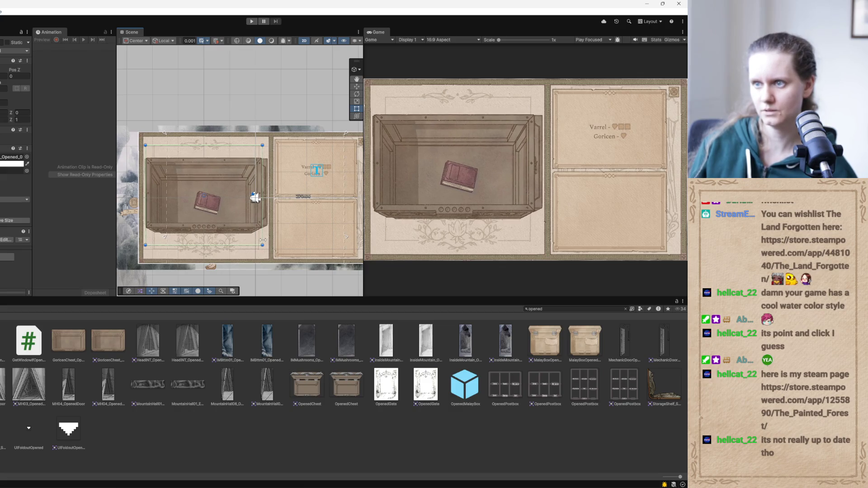
# Make the closed-chest overlay sprite semi-transparent through its Color picker
pyautogui.scroll(3, 194, 165)
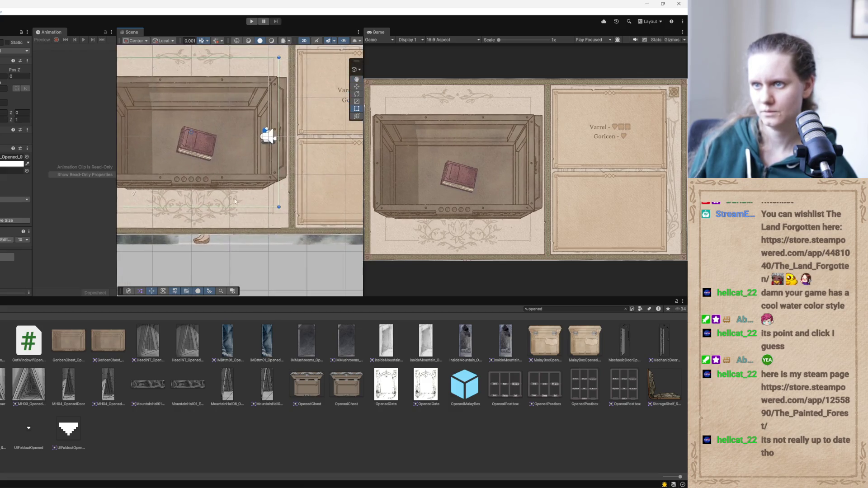
pyautogui.press('w')
pyautogui.click(220, 150)
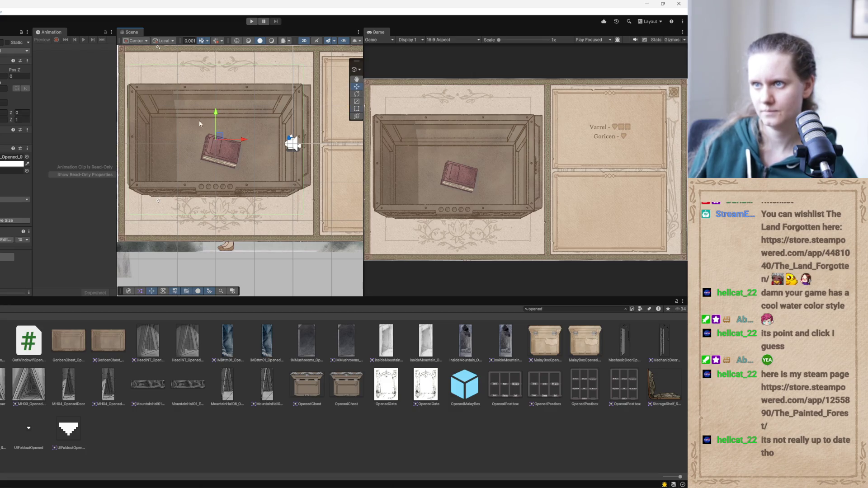
pyautogui.click(12, 163)
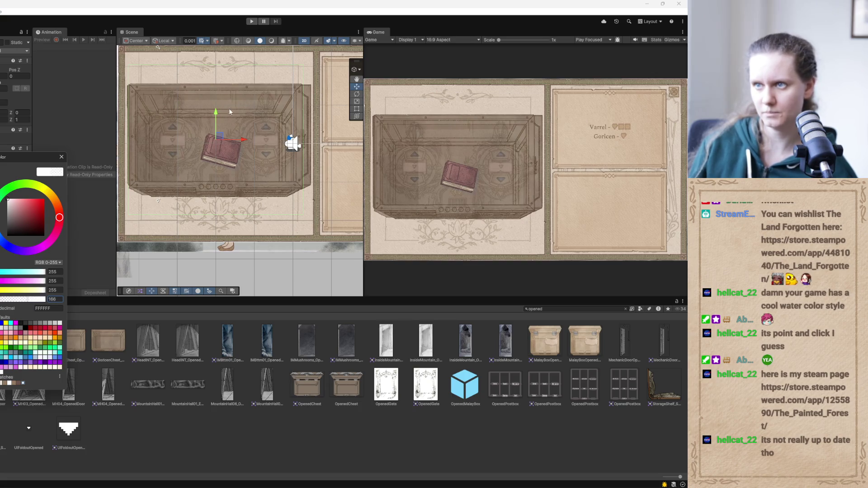
pyautogui.click(215, 119)
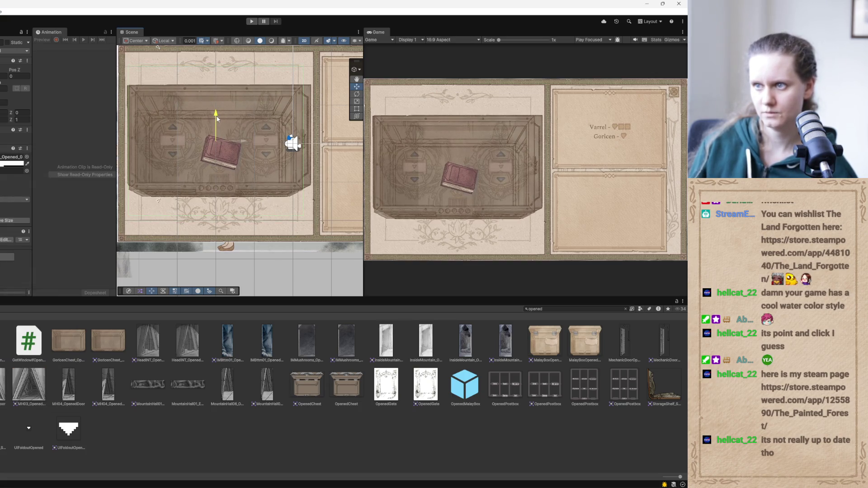
# Nudge the book right and shrink and shift the opened chest sprite to fit under the overlay
pyautogui.moveTo(244, 141)
pyautogui.mouseDown()
pyautogui.moveTo(253, 142)
pyautogui.moveTo(244, 141)
pyautogui.mouseUp()
pyautogui.click(351, 109)
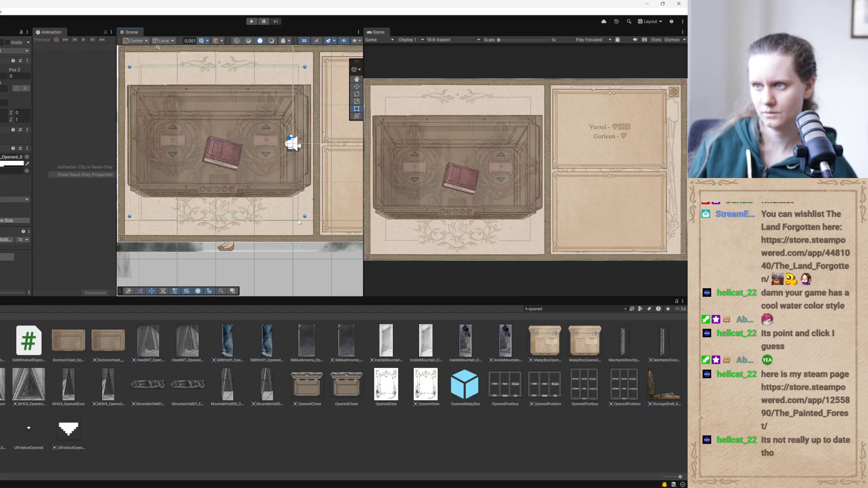
pyautogui.moveTo(299, 222); pyautogui.dragTo(296, 220)
pyautogui.press('w')
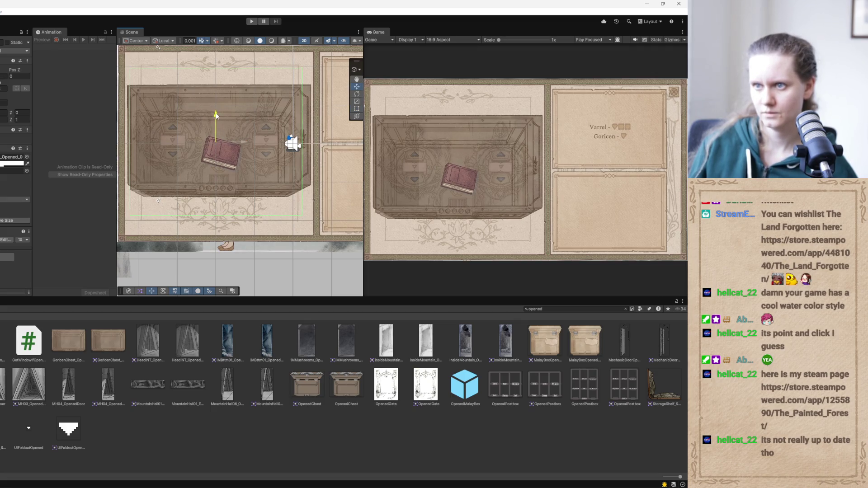
pyautogui.moveTo(243, 143); pyautogui.dragTo(245, 145)
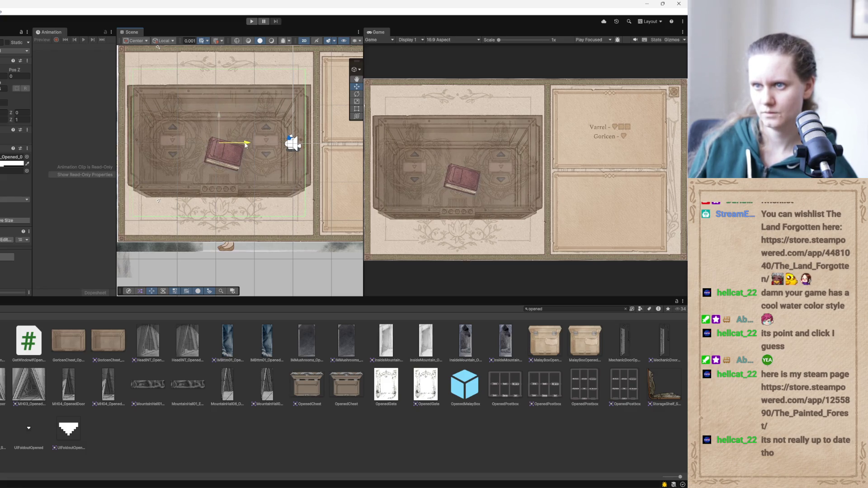
pyautogui.moveTo(305, 216); pyautogui.dragTo(300, 214)
pyautogui.press('w')
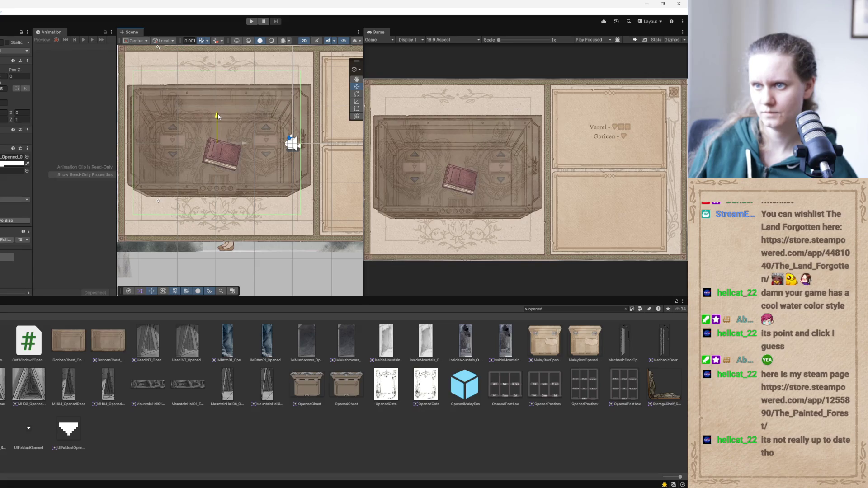
pyautogui.moveTo(249, 145); pyautogui.dragTo(250, 145)
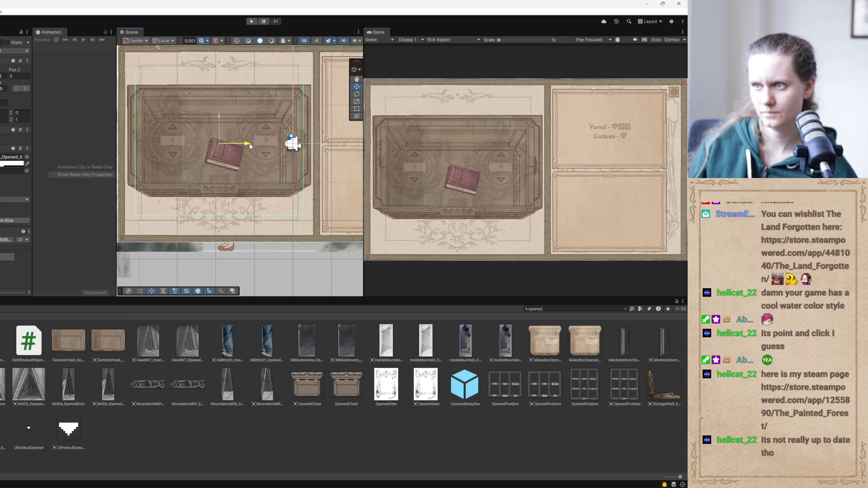
pyautogui.click(356, 109)
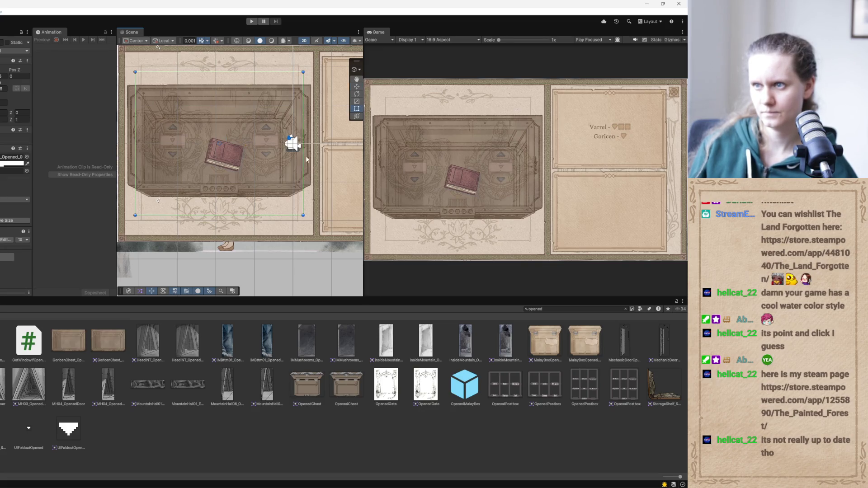
pyautogui.moveTo(303, 213); pyautogui.dragTo(299, 211)
pyautogui.press('w')
# Nudge the book slightly right and make it slightly smaller
pyautogui.scroll(2, 244, 147)
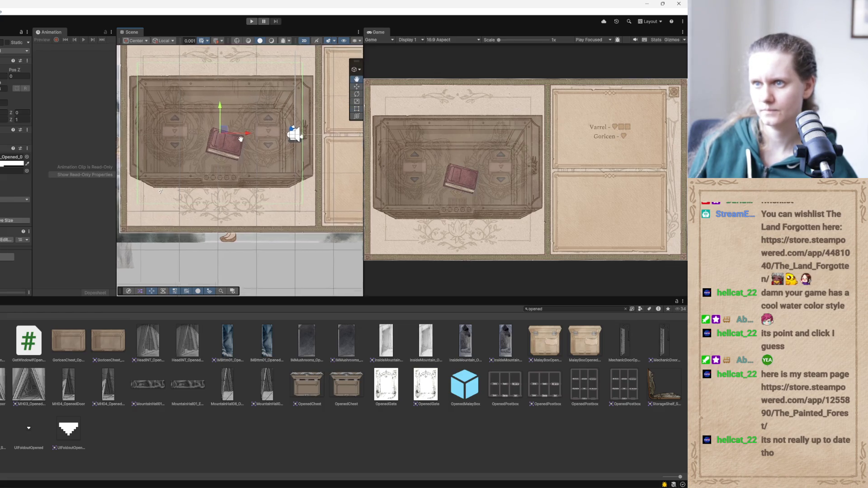
pyautogui.scroll(1, 243, 147)
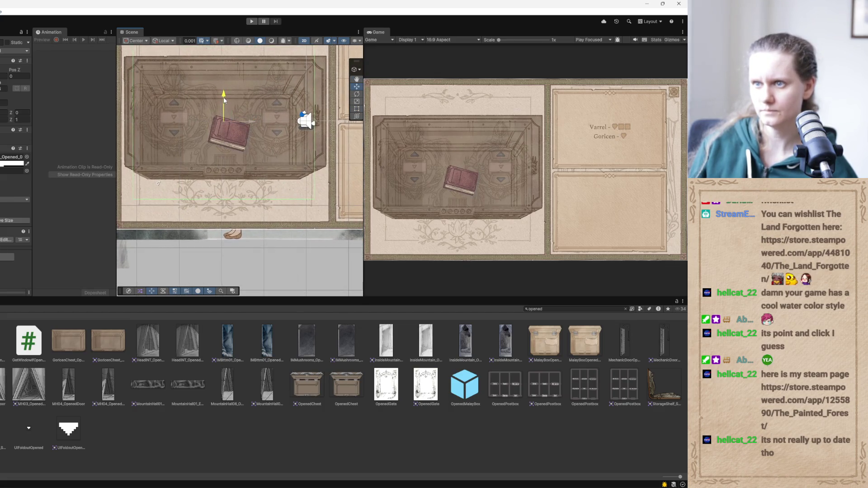
pyautogui.moveTo(252, 123); pyautogui.dragTo(256, 124)
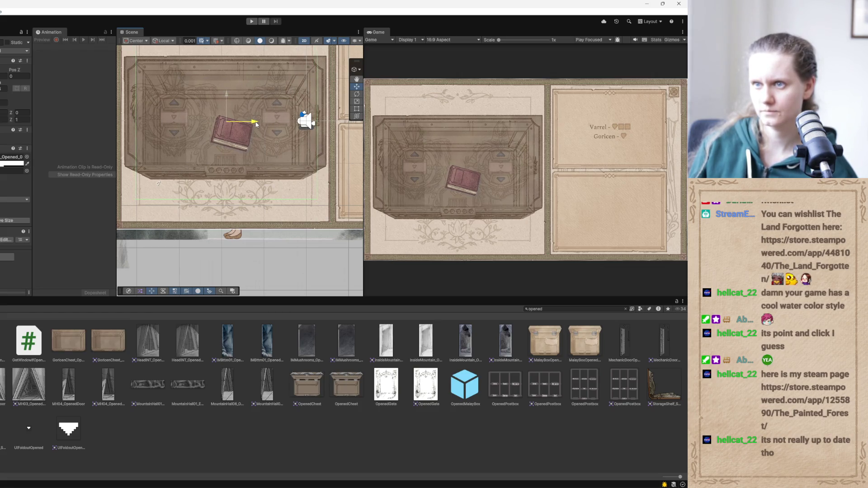
pyautogui.press('t')
pyautogui.moveTo(318, 199); pyautogui.dragTo(315, 197)
pyautogui.press('w')
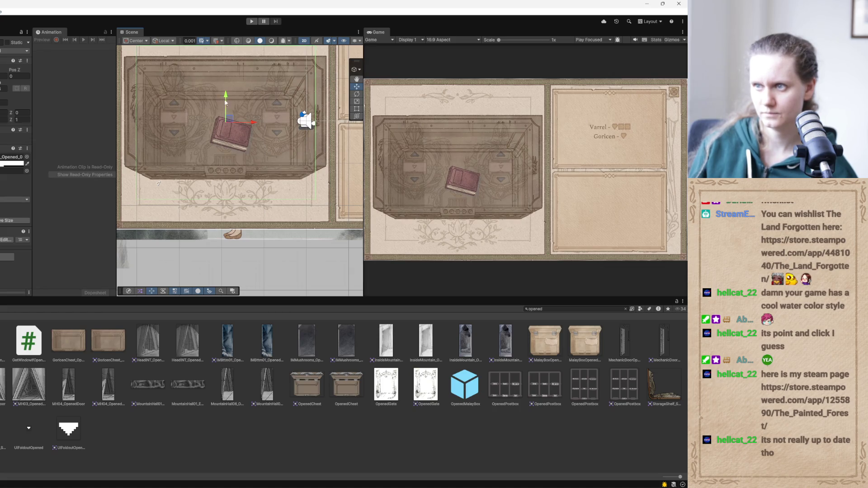
# Fine-tune the chest and book size and vertical position to line up beneath the overlay
pyautogui.press('t')
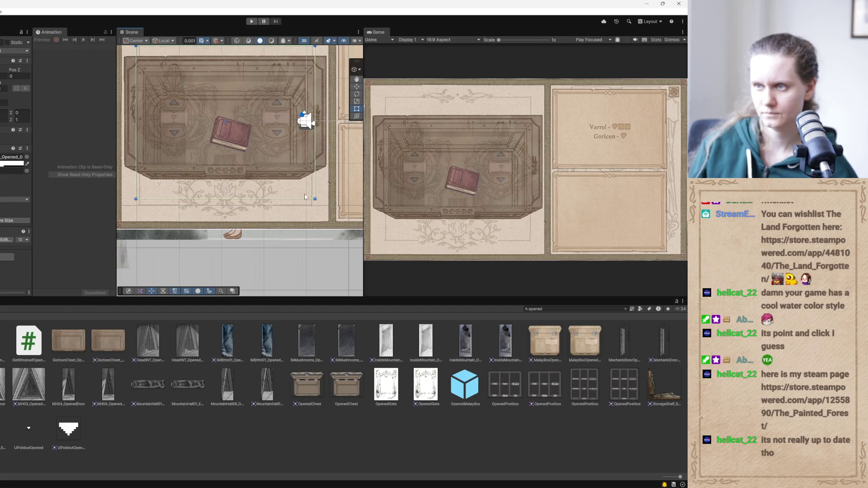
pyautogui.press('w')
pyautogui.moveTo(226, 94); pyautogui.dragTo(226, 95)
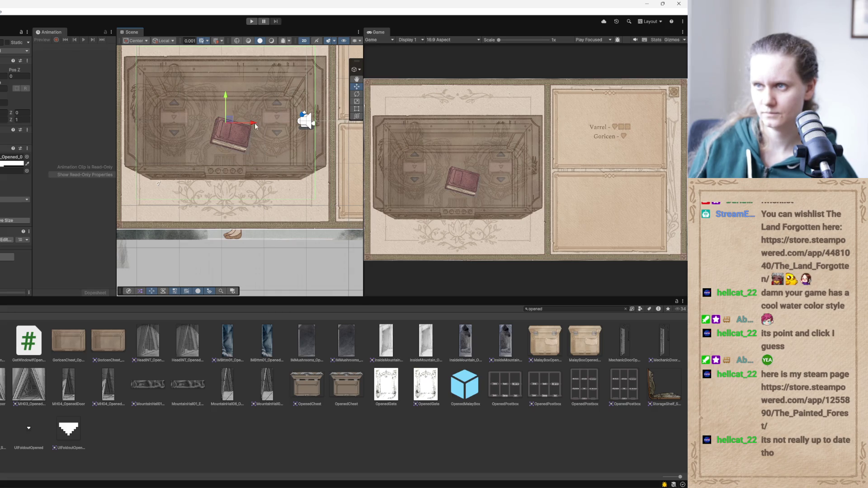
pyautogui.click(357, 109)
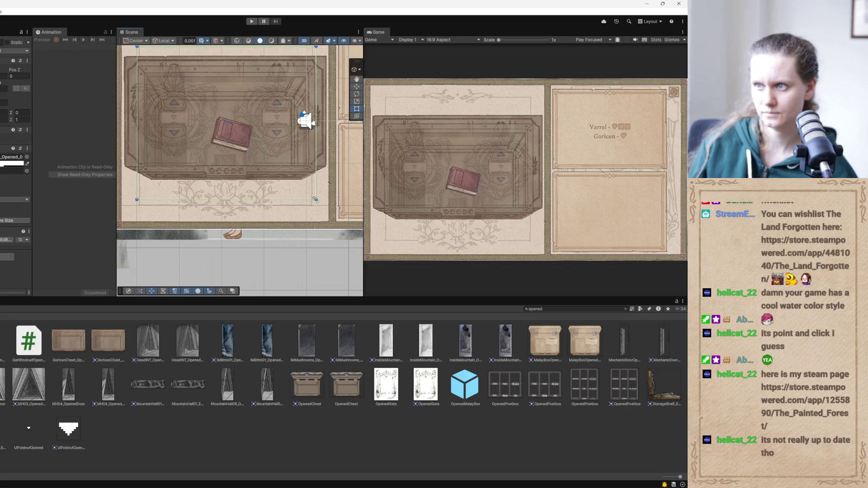
pyautogui.moveTo(315, 199); pyautogui.dragTo(315, 199)
pyautogui.press('w')
pyautogui.moveTo(227, 95); pyautogui.dragTo(228, 98)
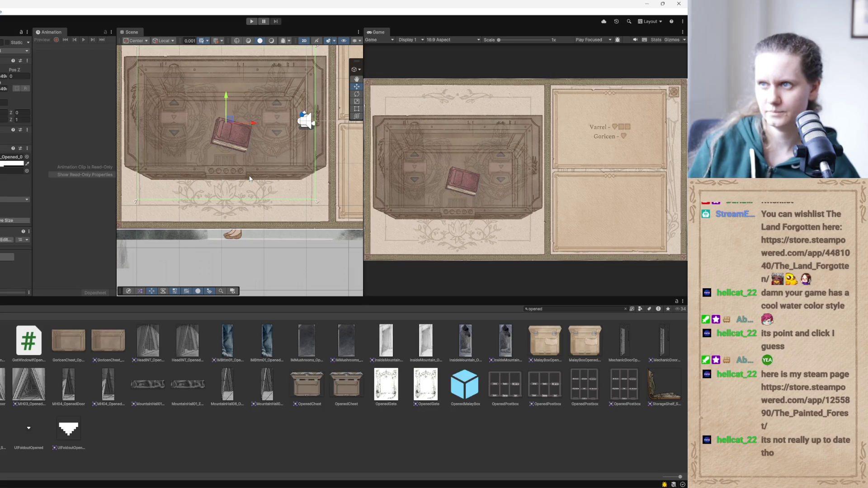
pyautogui.scroll(2, 262, 182)
pyautogui.moveTo(278, 223); pyautogui.dragTo(247, 214)
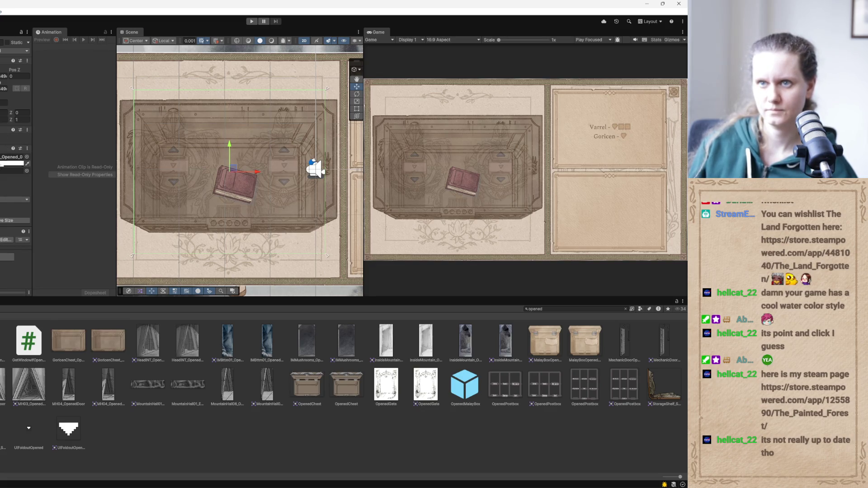
pyautogui.click(13, 164)
# Restore the closed-chest overlay to alpha 255, frame it, and bring The Painted Forest Steam page over Unity
pyautogui.moveTo(53, 300); pyautogui.dragTo(86, 306)
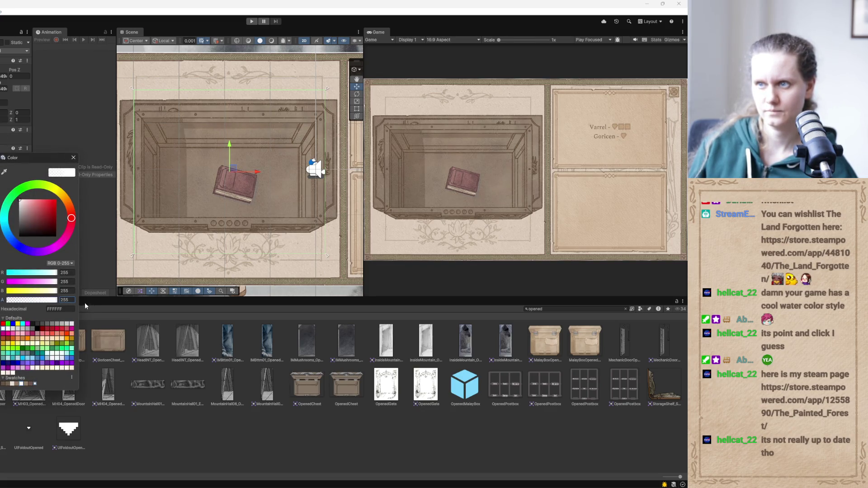
pyautogui.click(316, 169)
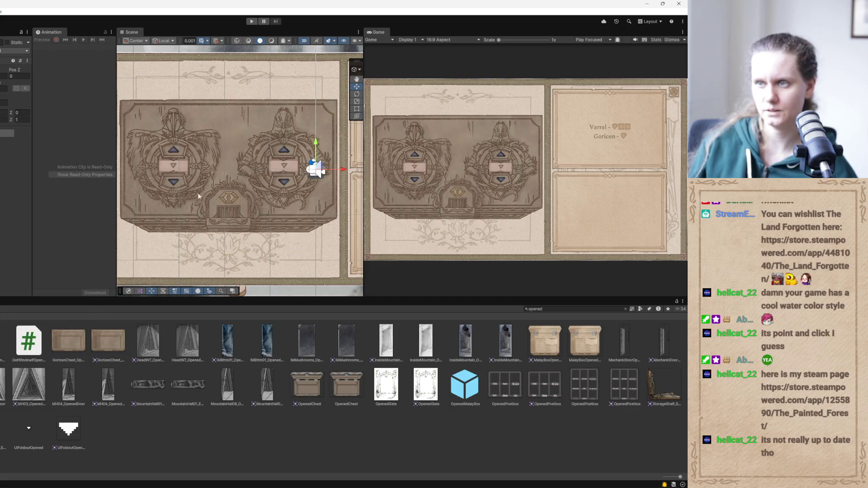
pyautogui.scroll(-3, 310, 156)
pyautogui.moveTo(189, 166); pyautogui.dragTo(208, 185)
pyautogui.scroll(1, 208, 184)
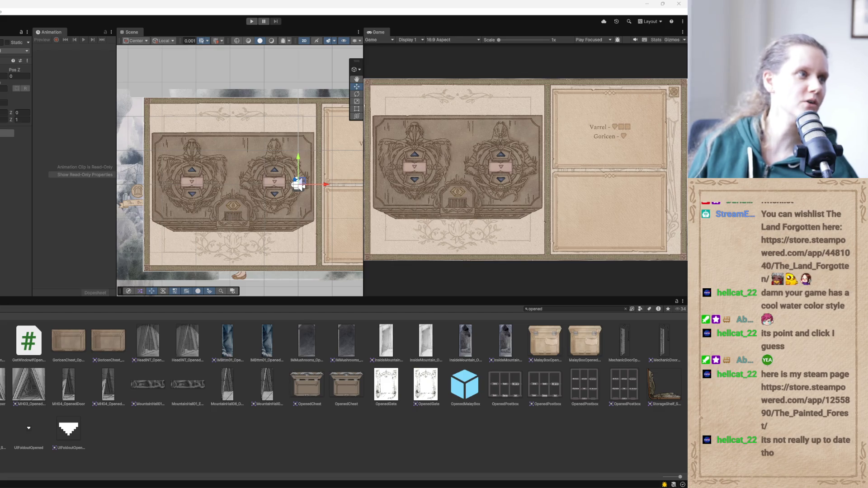
pyautogui.moveTo(0, 148)
pyautogui.mouseDown()
pyautogui.moveTo(261, 148)
pyautogui.moveTo(210, 120)
pyautogui.mouseUp()
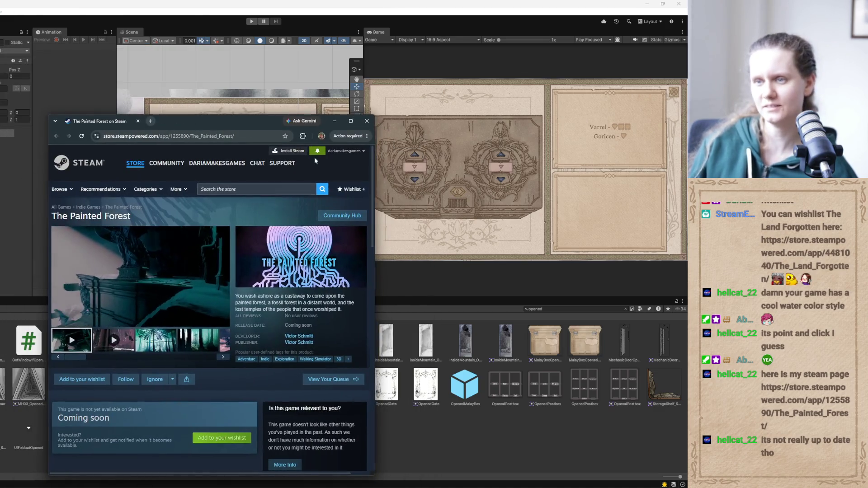
# Maximize the store page and scrub through The Painted Forest's two trailers
pyautogui.click(356, 121)
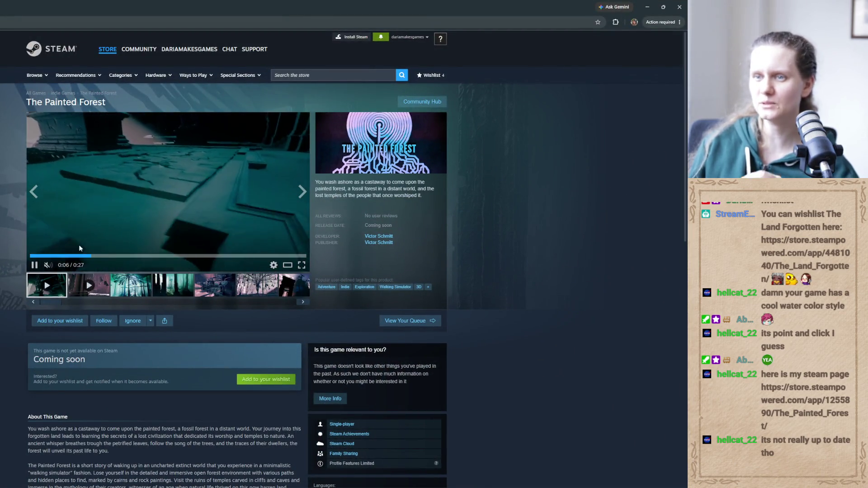
pyautogui.click(136, 256)
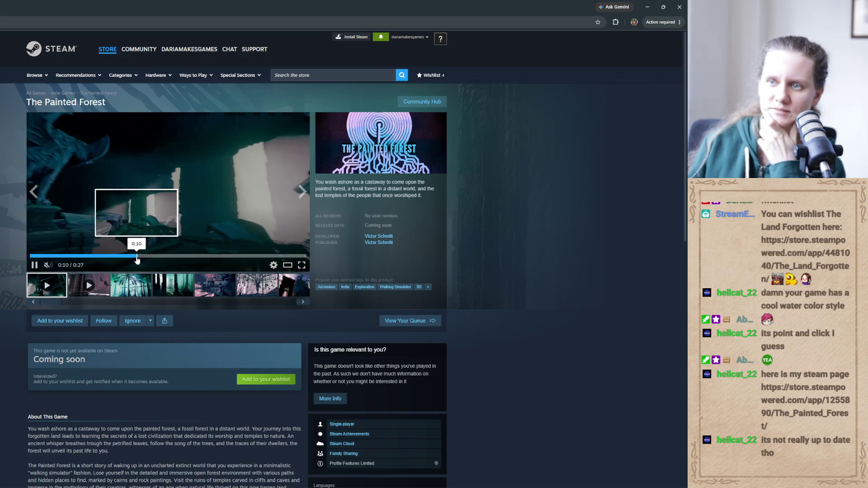
pyautogui.click(212, 256)
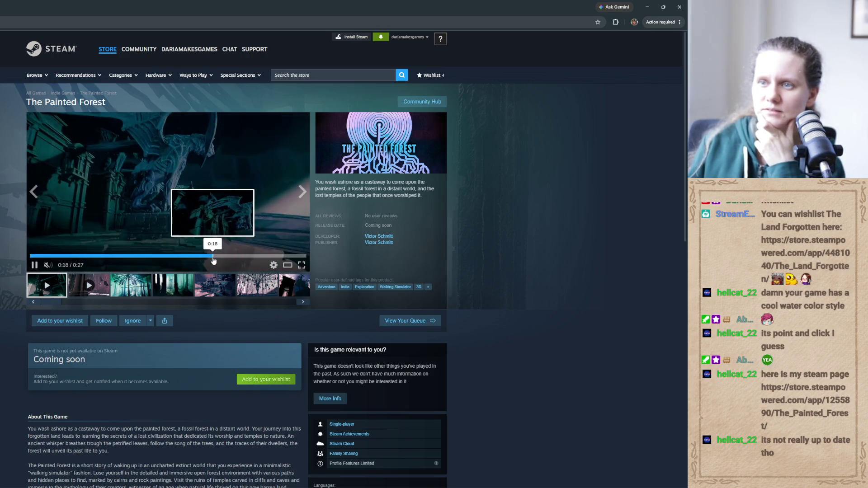
pyautogui.click(272, 256)
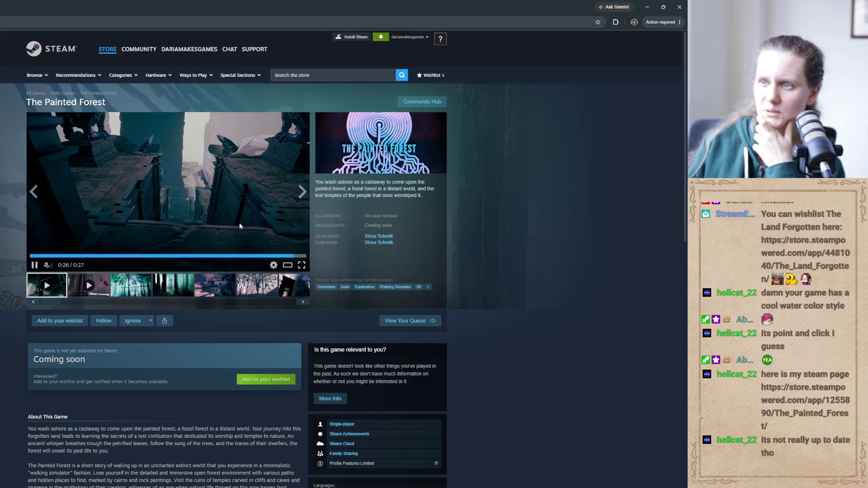
pyautogui.click(99, 292)
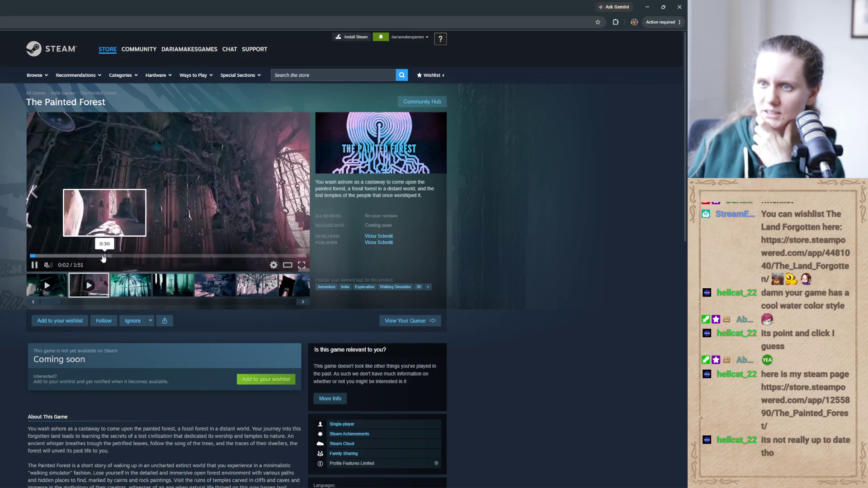
pyautogui.click(82, 256)
pyautogui.moveTo(150, 255); pyautogui.dragTo(225, 256)
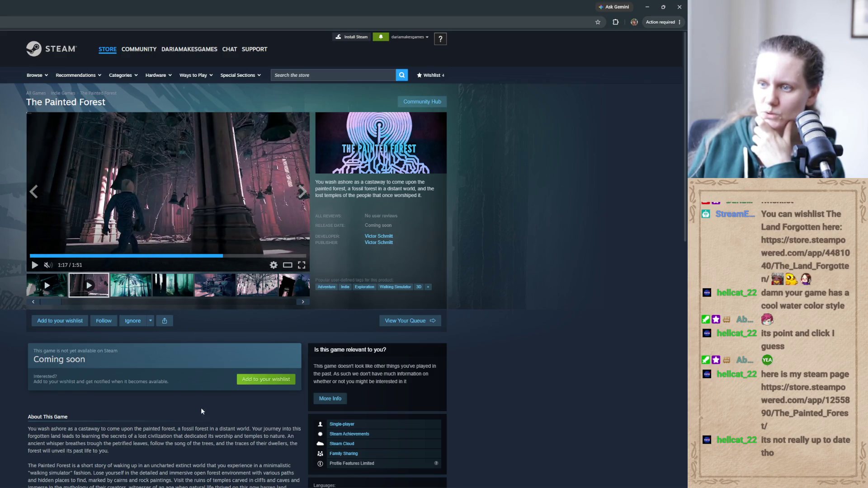
# Add The Painted Forest to the wishlist and page through its gallery screenshots
pyautogui.click(249, 381)
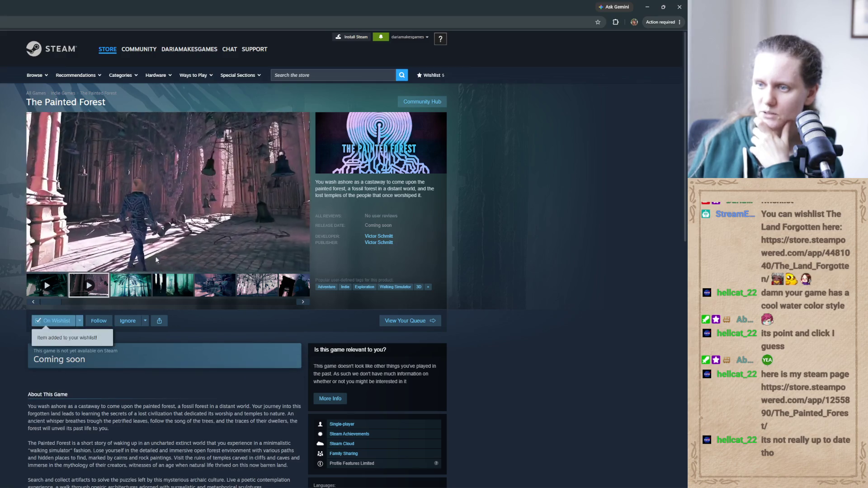
pyautogui.click(136, 286)
pyautogui.click(183, 291)
pyautogui.click(226, 292)
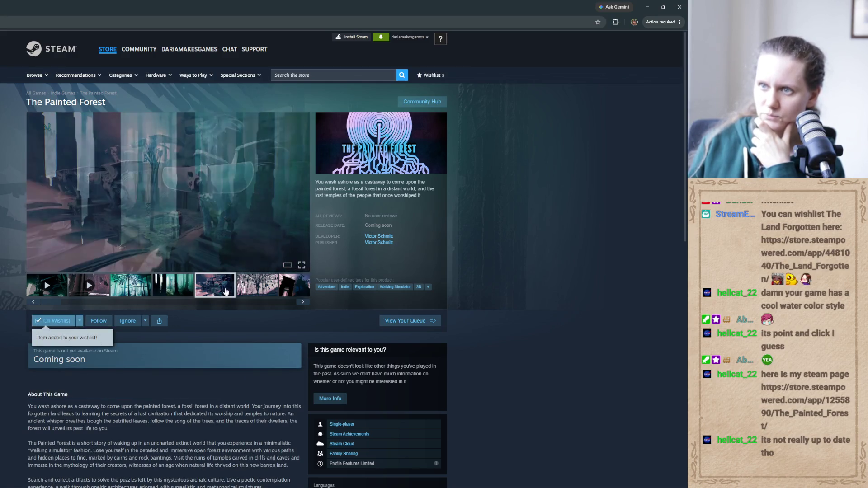
pyautogui.click(256, 293)
pyautogui.click(302, 302)
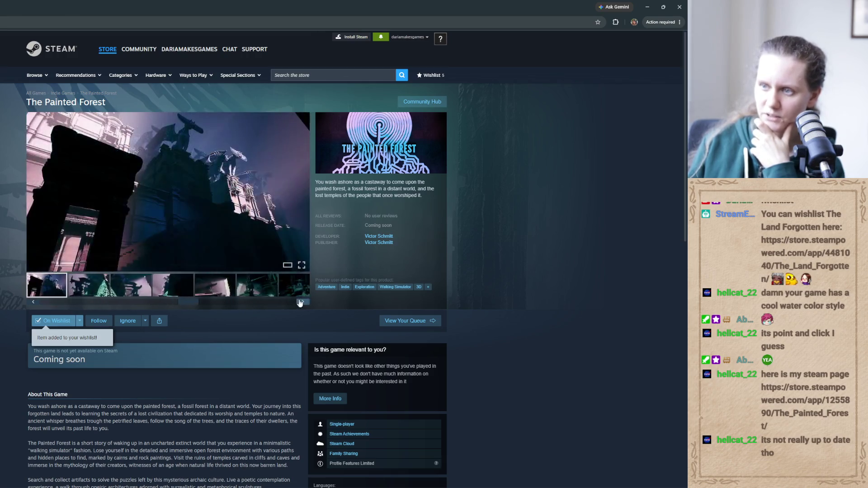
pyautogui.click(303, 303)
pyautogui.click(304, 304)
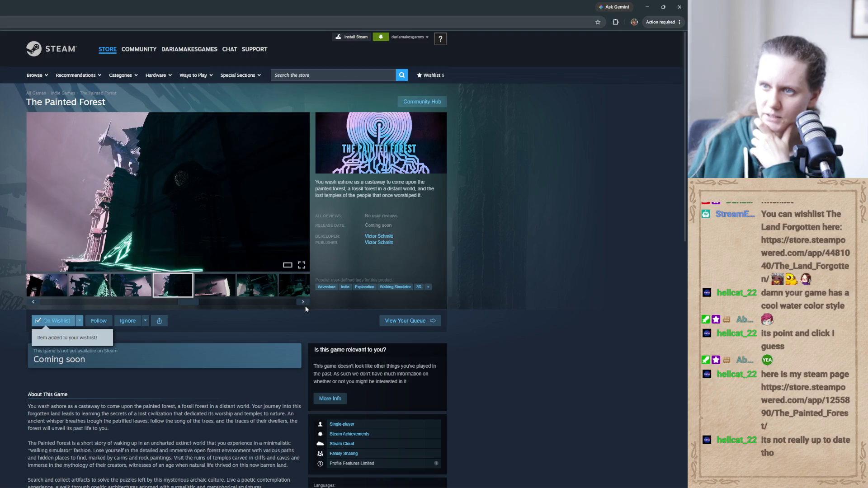
pyautogui.click(305, 307)
pyautogui.click(304, 306)
pyautogui.click(303, 303)
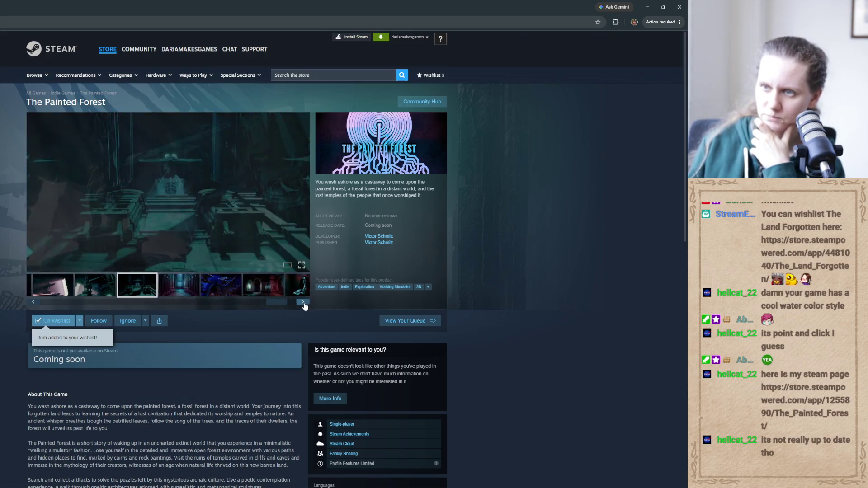
pyautogui.click(303, 304)
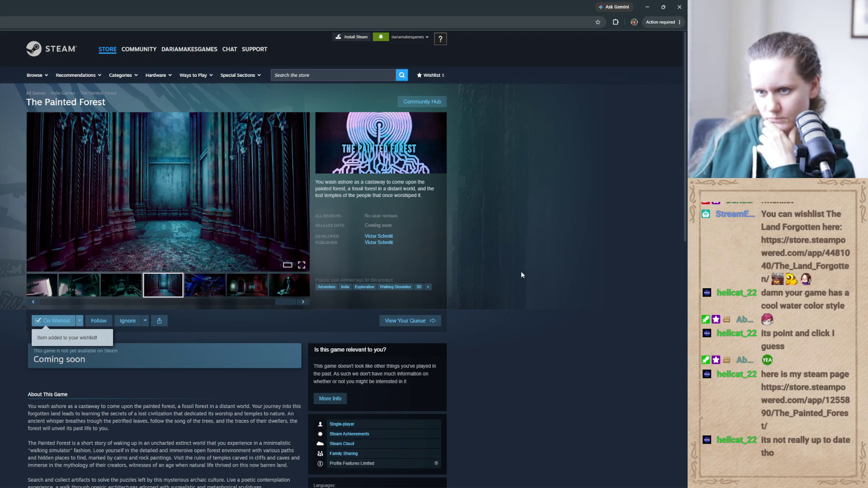
# Scroll the store page, close the browser, and bring up The Land Forgotten Discord server
pyautogui.scroll(-1, 522, 274)
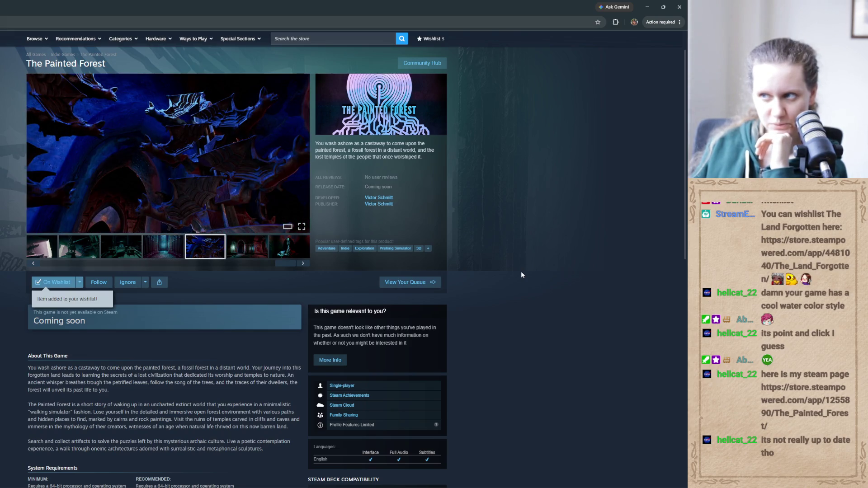
pyautogui.scroll(1, 521, 275)
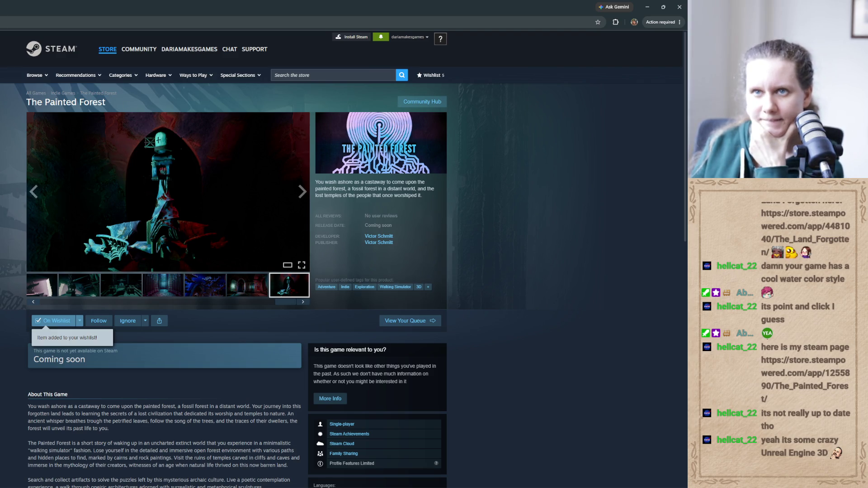
pyautogui.click(679, 6)
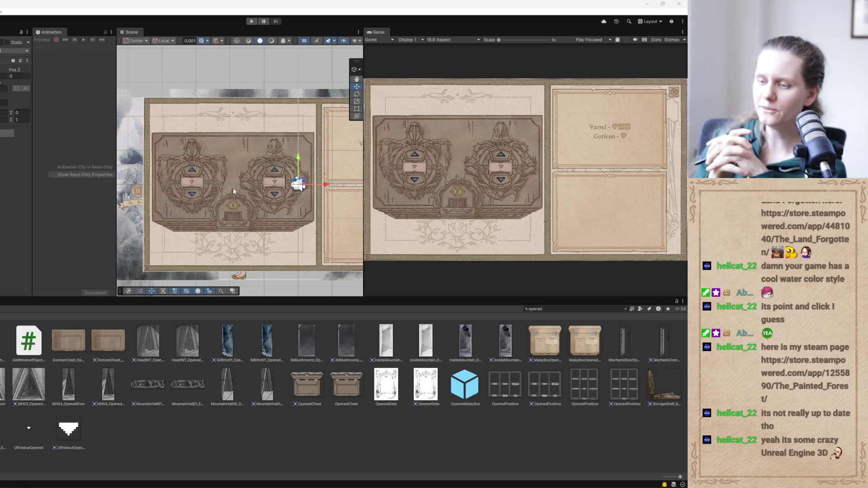
pyautogui.hotkey('alt', 'Tab')
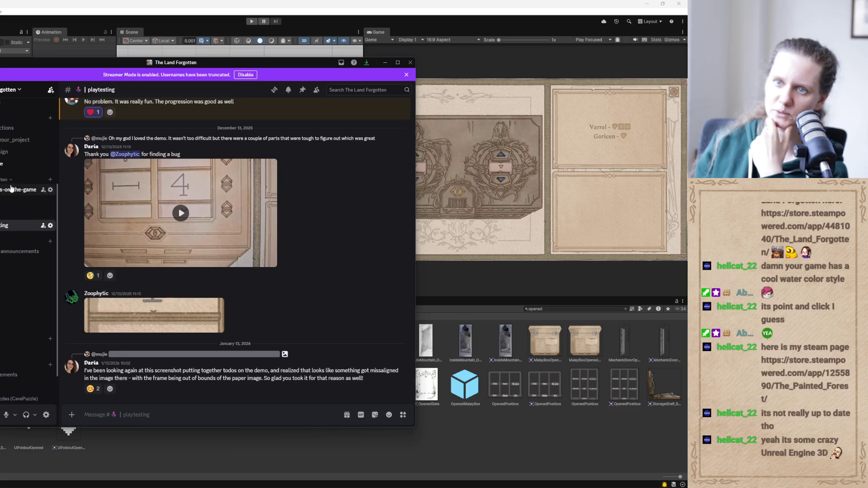
# Open The Land Forgotten's whats_your_project channel, then minimize Discord back to Unity
pyautogui.click(14, 141)
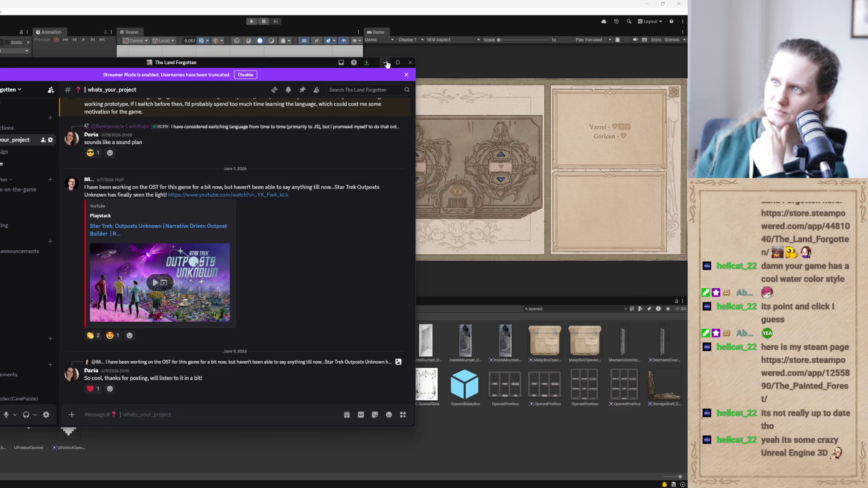
pyautogui.click(386, 62)
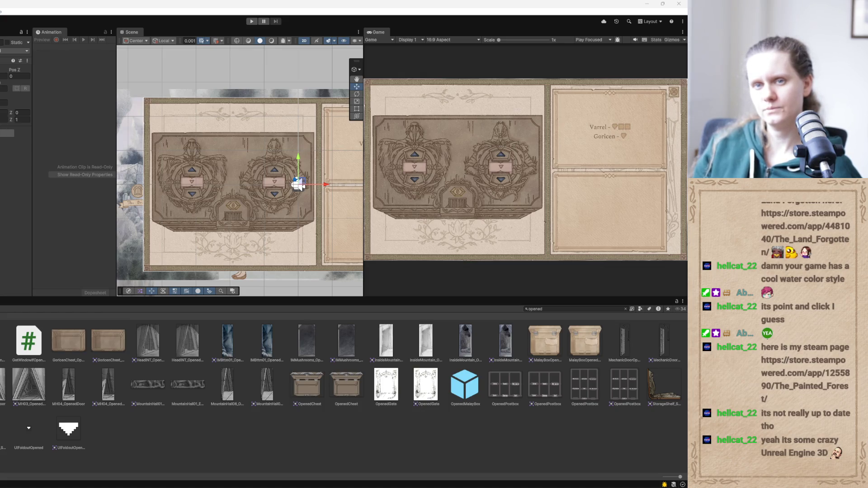
pyautogui.click(297, 184)
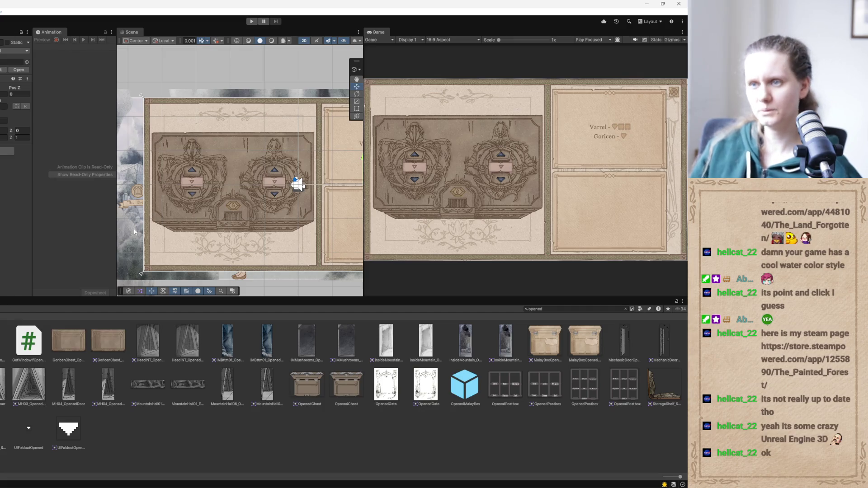
pyautogui.moveTo(195, 225); pyautogui.dragTo(188, 227)
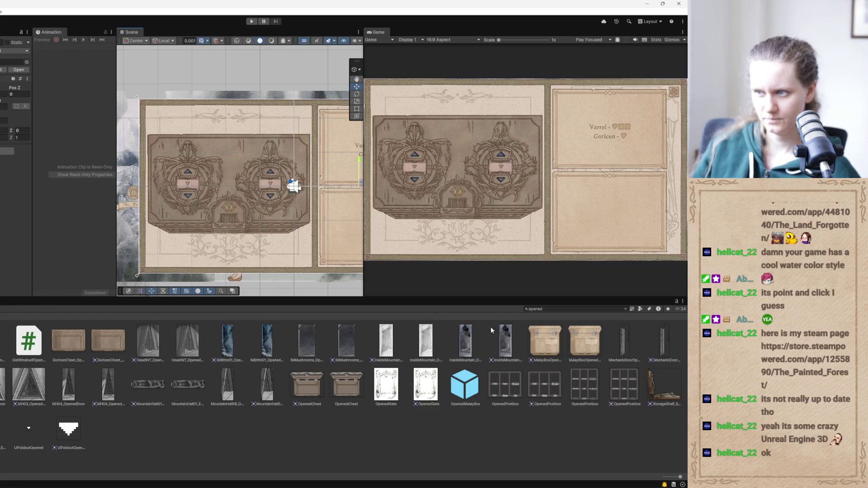
# Open the GoricenChest_2 Variant prefab from a 'goricenchest' Project search and frame it
pyautogui.click(625, 309)
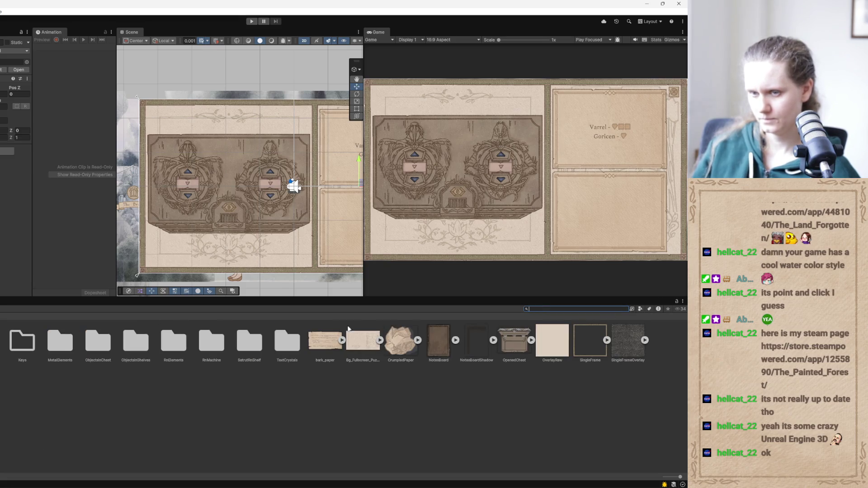
pyautogui.write('goricenchest')
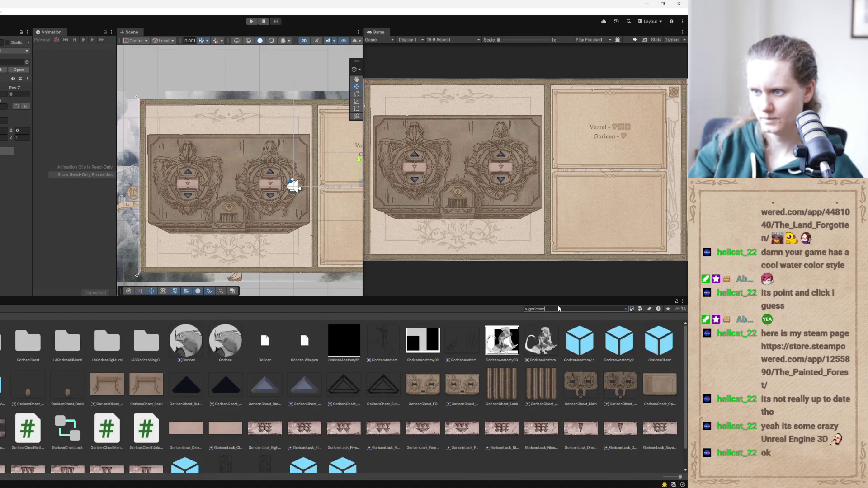
pyautogui.doubleClick(140, 342)
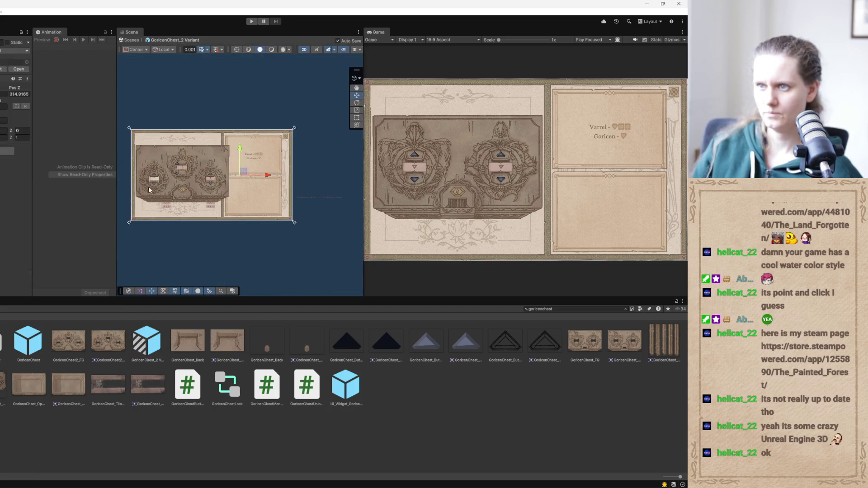
pyautogui.press('f')
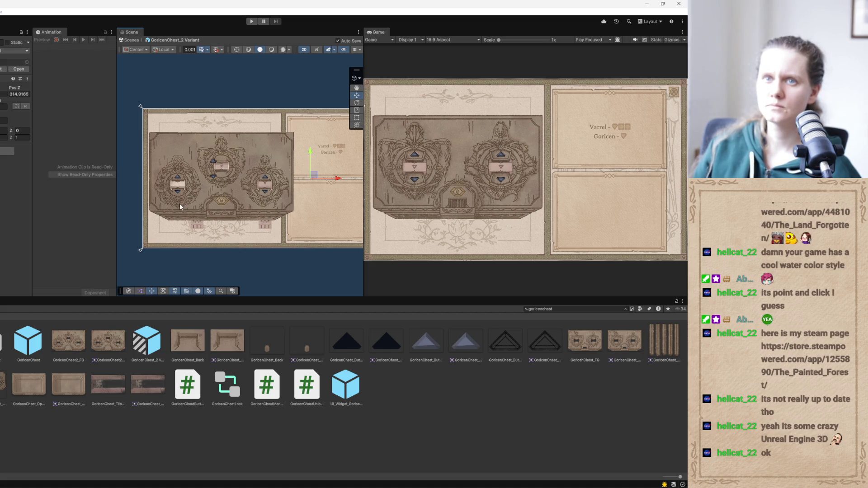
# Return to the level, clear the Project search, and select the chest's right lock emblem
pyautogui.click(131, 40)
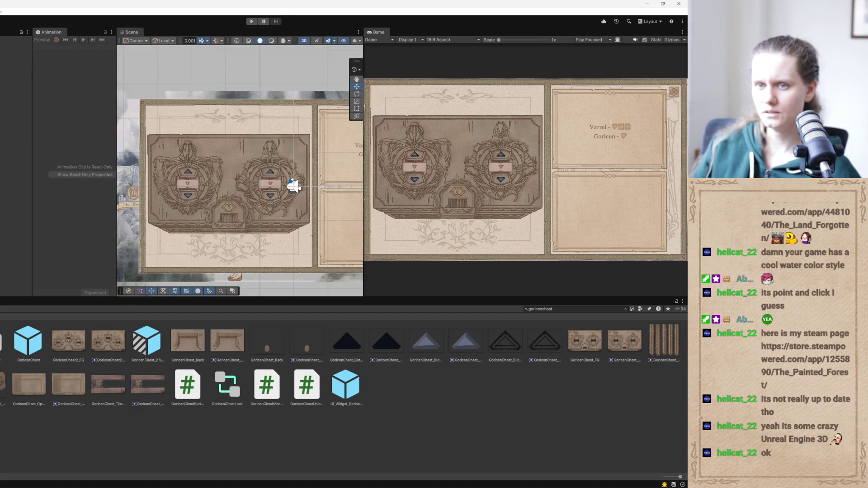
pyautogui.click(626, 309)
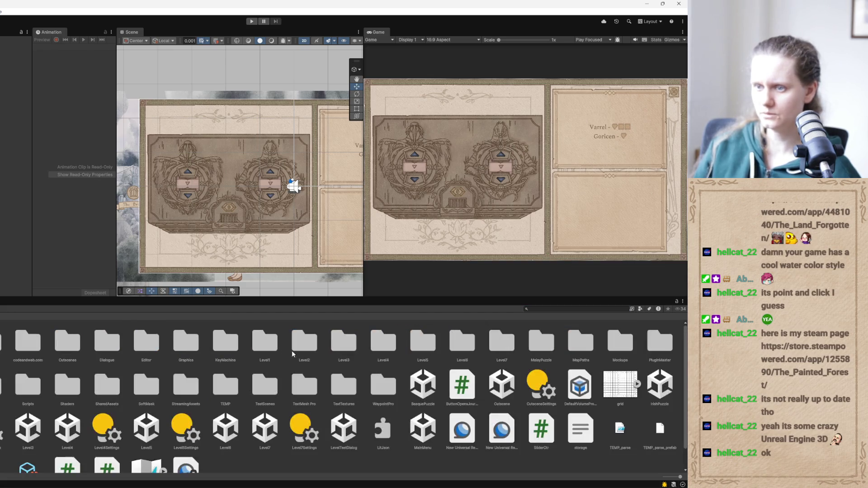
pyautogui.scroll(-1, 399, 410)
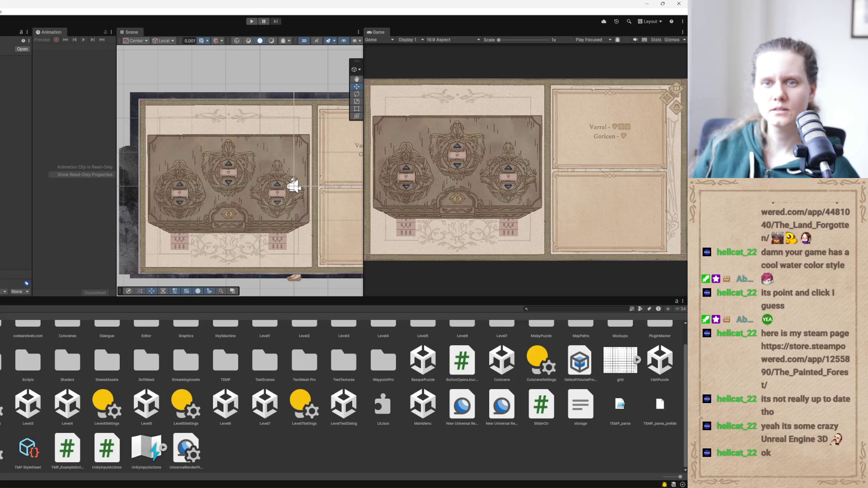
pyautogui.click(294, 186)
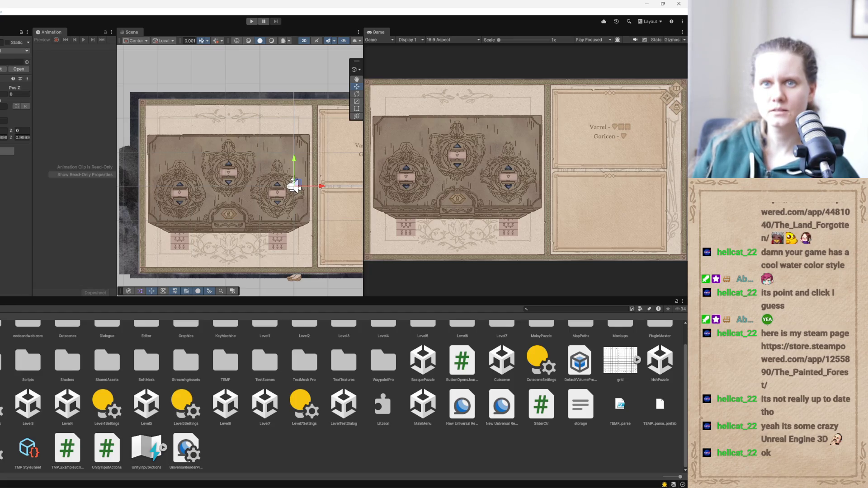
# Select the left medallion and raise its mask's bottom edge to hide the digit tiles
pyautogui.click(294, 186)
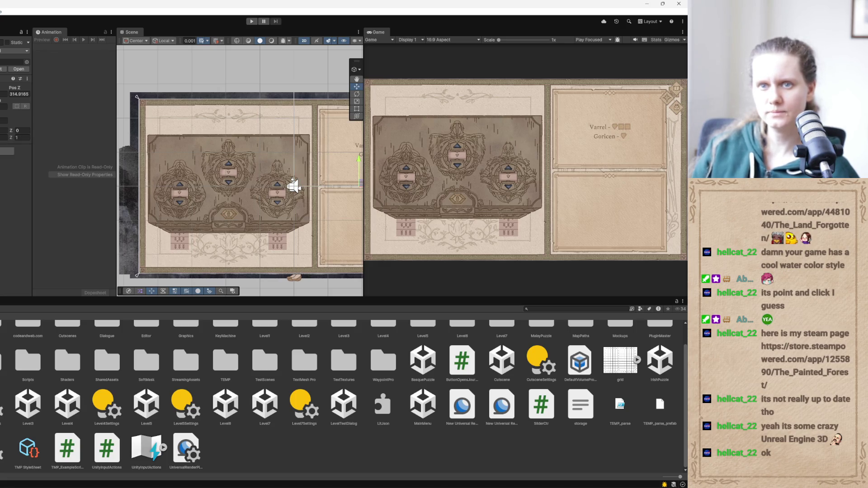
pyautogui.click(294, 186)
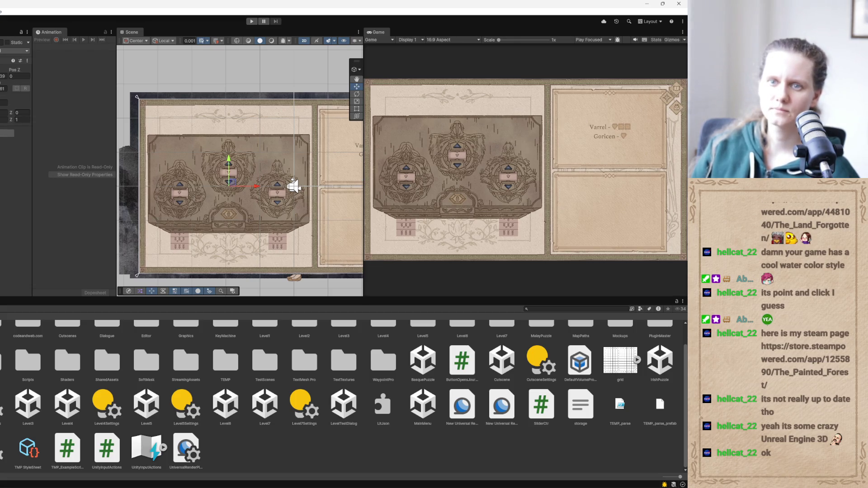
pyautogui.click(294, 186)
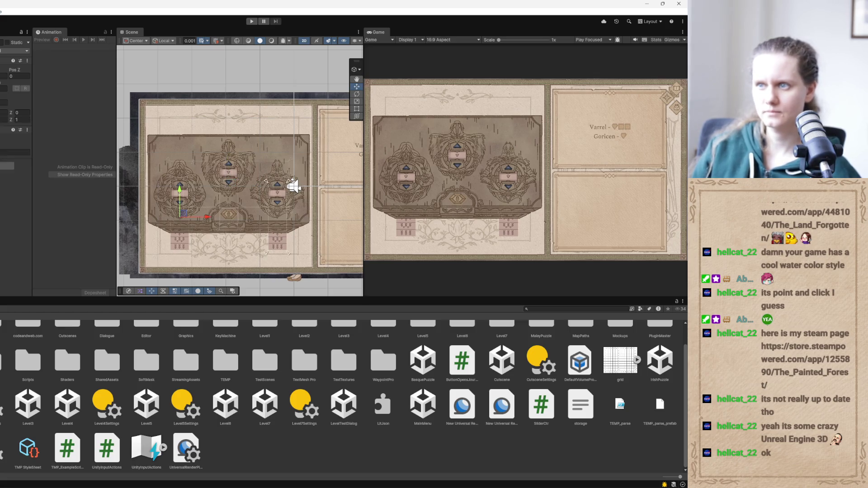
pyautogui.click(357, 108)
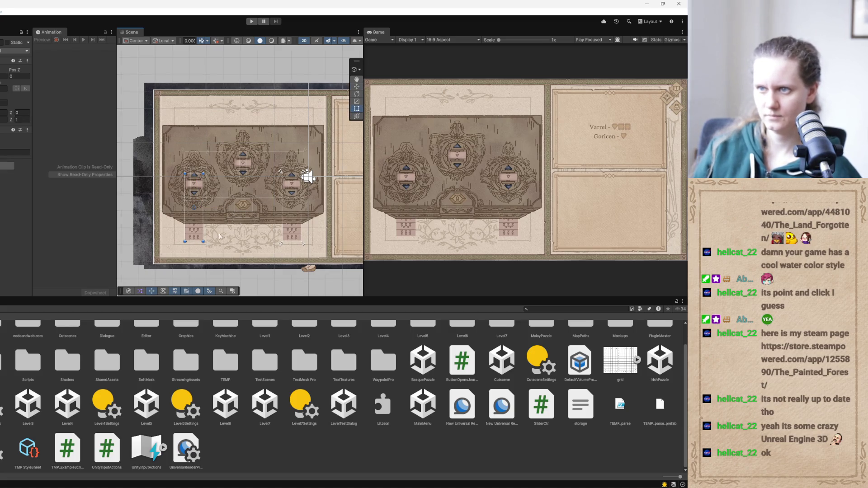
pyautogui.scroll(2, 226, 208)
pyautogui.scroll(1, 229, 212)
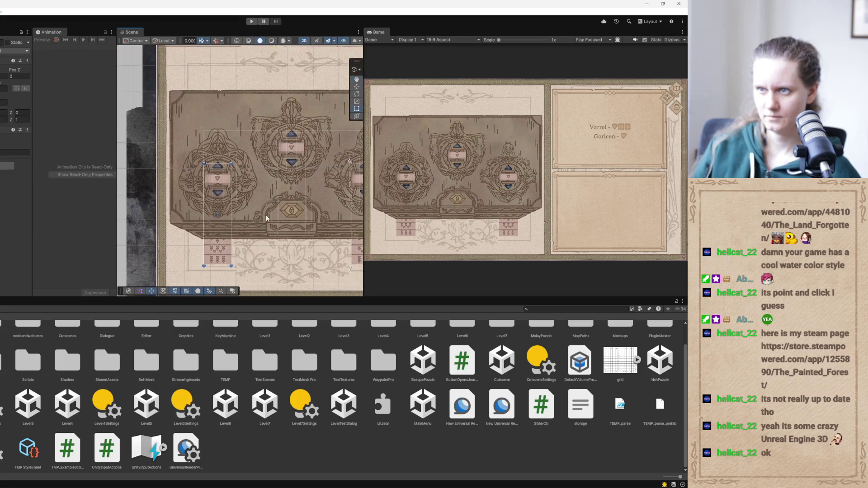
pyautogui.moveTo(229, 211); pyautogui.dragTo(264, 214)
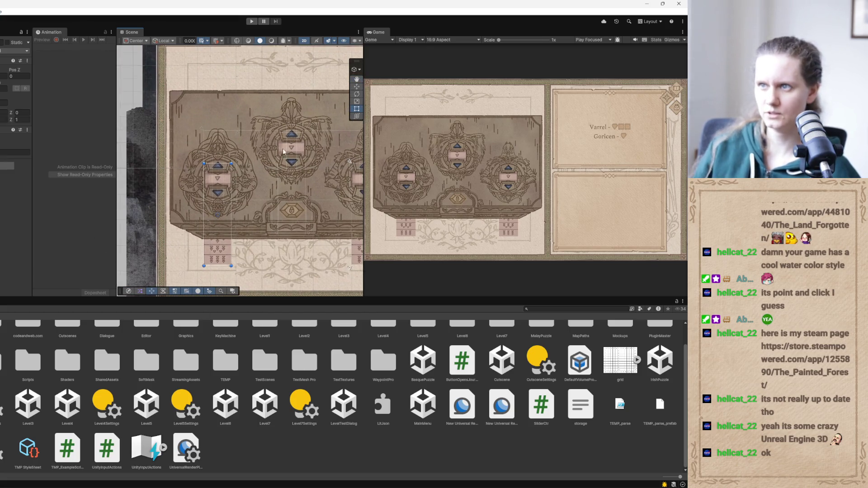
pyautogui.moveTo(217, 265); pyautogui.dragTo(220, 192)
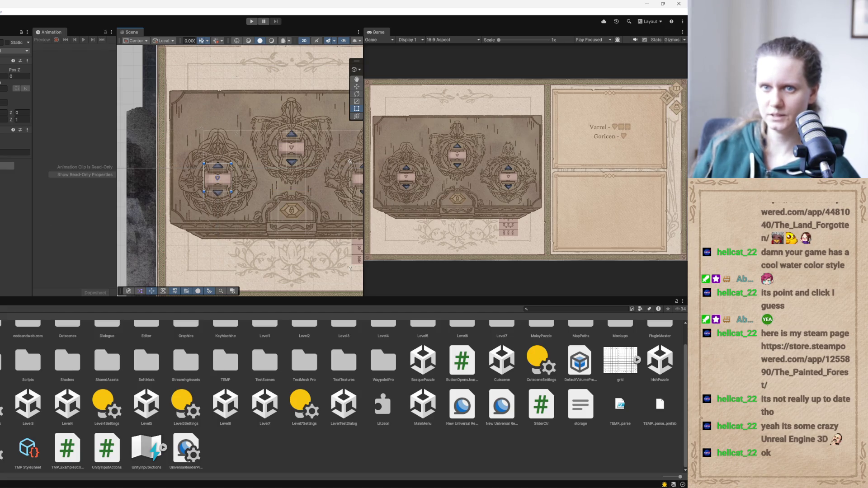
# Raise the right medallion mask's bottom edge so its digit tiles are hidden too
pyautogui.hscroll(5, 270, 274)
pyautogui.click(270, 260)
pyautogui.moveTo(266, 264); pyautogui.dragTo(284, 187)
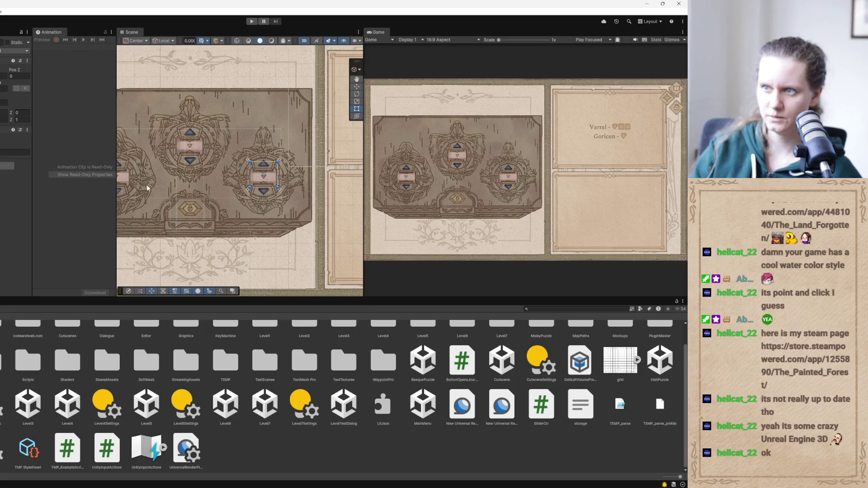
pyautogui.moveTo(250, 209); pyautogui.dragTo(286, 222)
# Shorten the middle medallion's tall lock window by dragging its bottom edge up
pyautogui.click(189, 184)
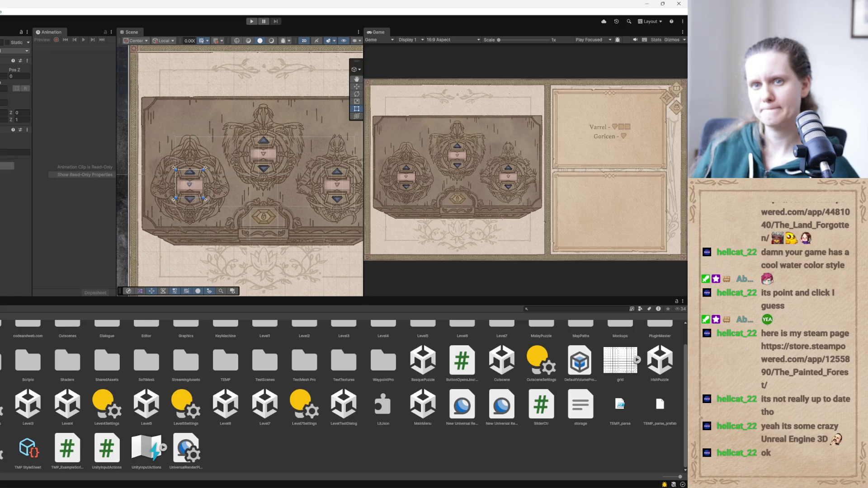
pyautogui.click(202, 183)
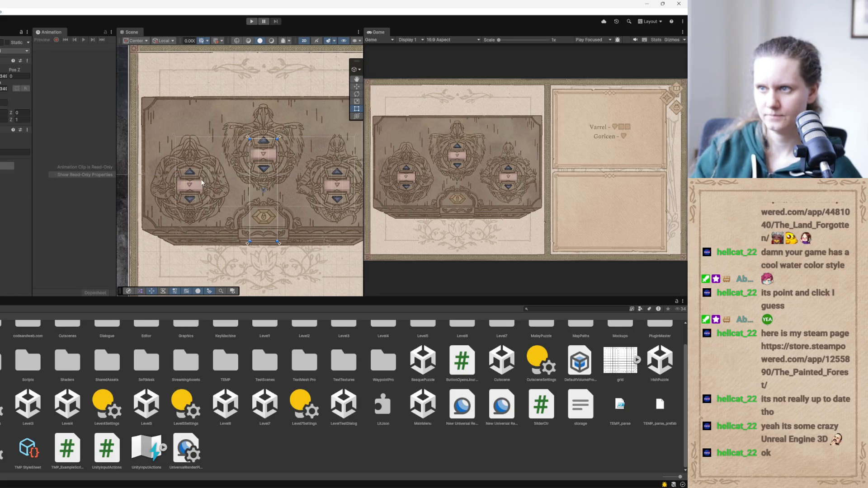
pyautogui.moveTo(266, 242); pyautogui.dragTo(273, 167)
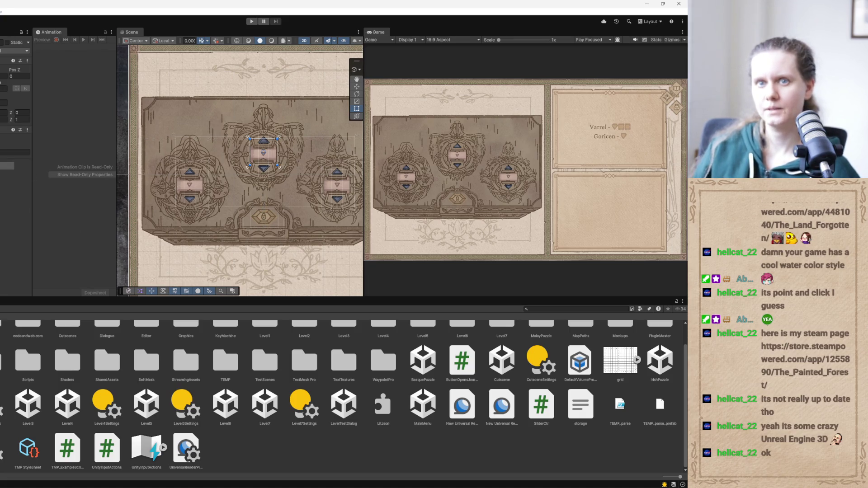
# Apply all overrides to the chest prefab, then bring up a new Claude Code session
pyautogui.click(4, 69)
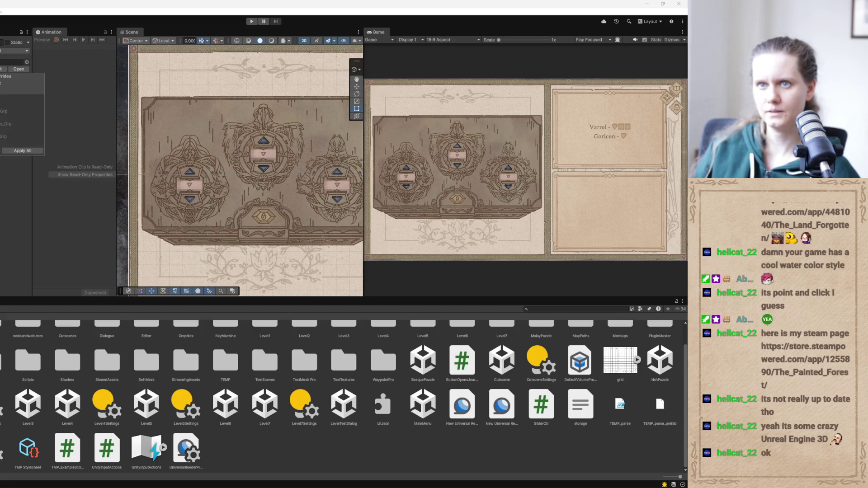
pyautogui.click(19, 151)
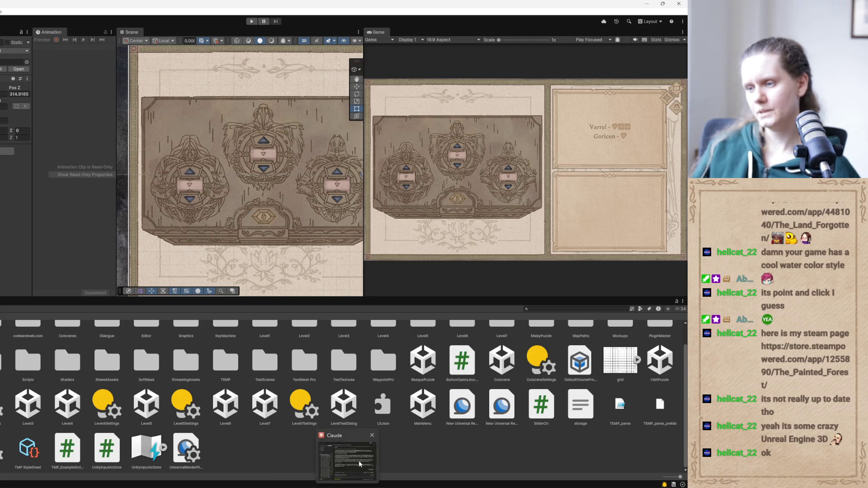
pyautogui.click(359, 460)
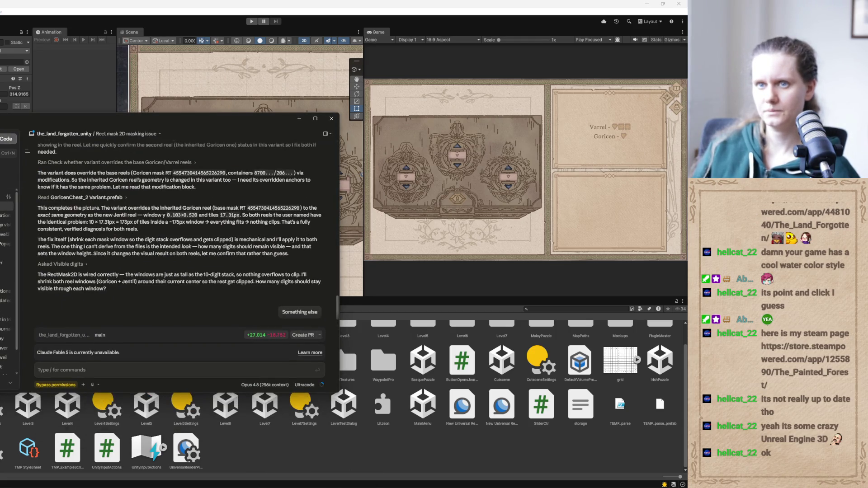
pyautogui.click(6, 138)
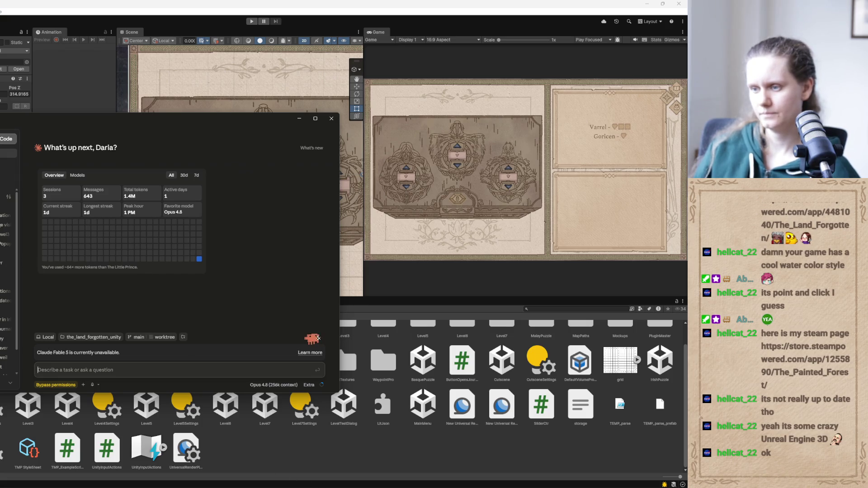
# Paste the GoricenChest2 request from the TODO list into Claude and begin 'The solion for the puzzle should be'
pyautogui.hotkey('alt', 'Tab')
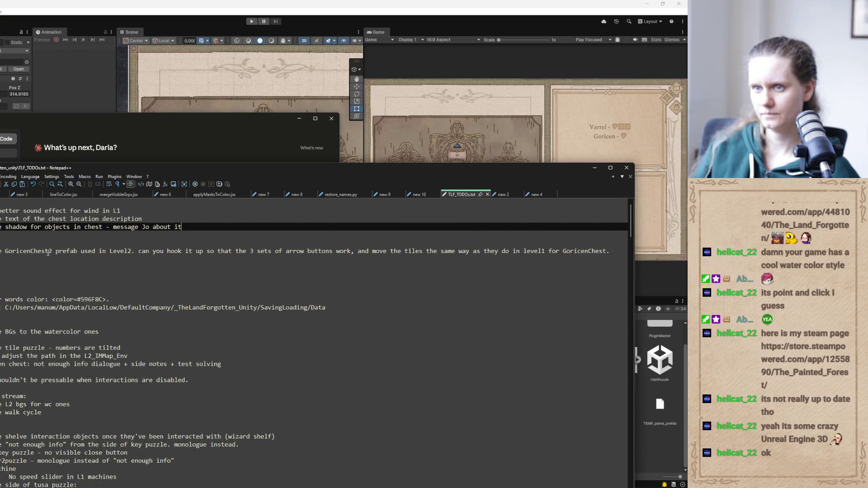
pyautogui.tripleClick(48, 252)
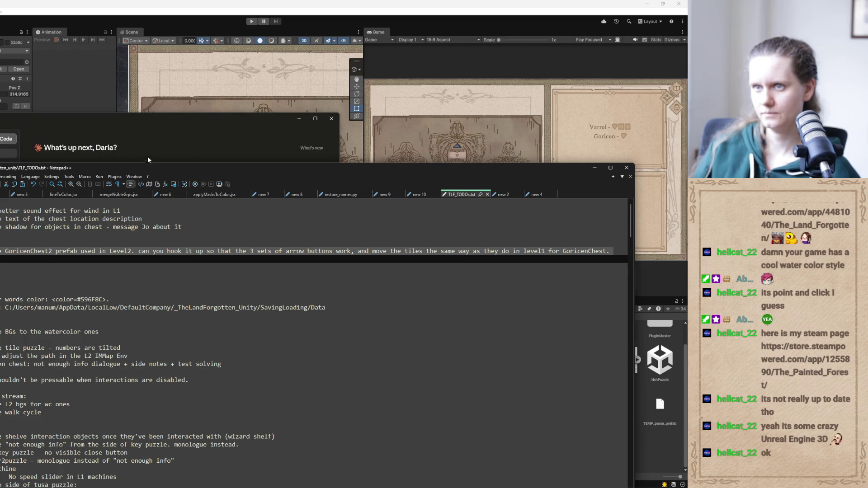
pyautogui.click(159, 151)
pyautogui.write('I have GoricenChest2 prefab used in Level2. can you hook it up so that the 3 sets of arrow buttons work, and move the tiles the same way as they do in level1 for GoricenChest.')
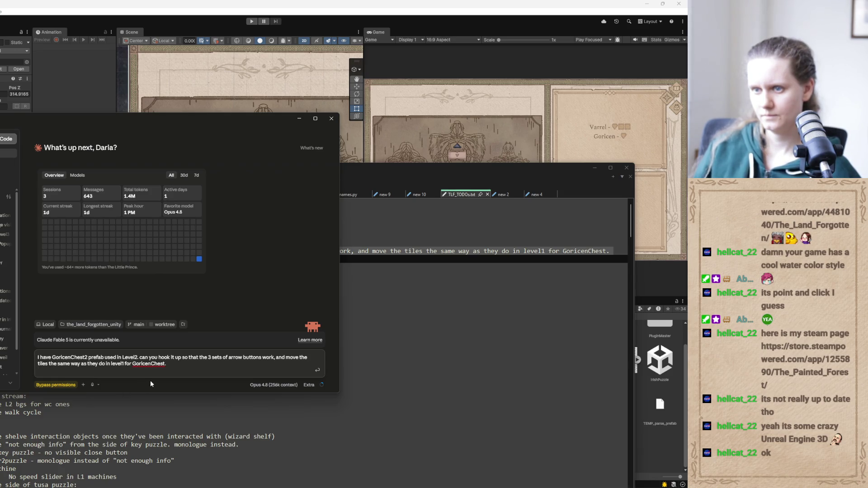
pyautogui.write('The solution for the')
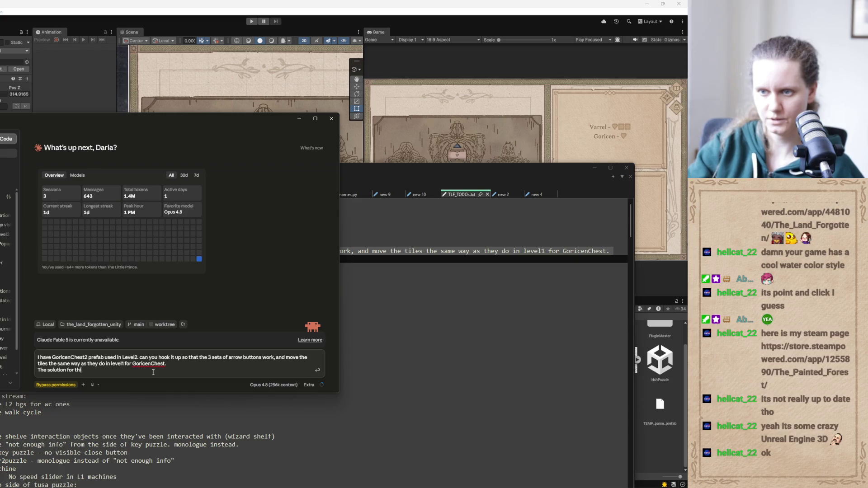
pyautogui.write(' puzzle shou')
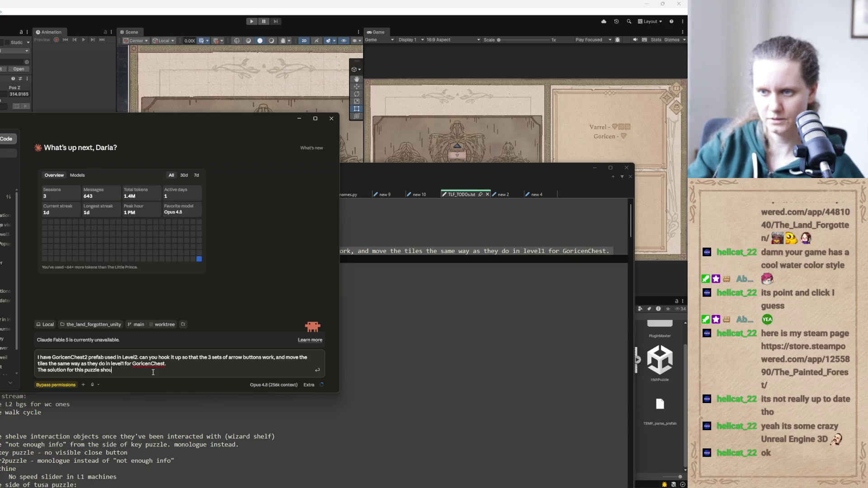
pyautogui.write('ld be')
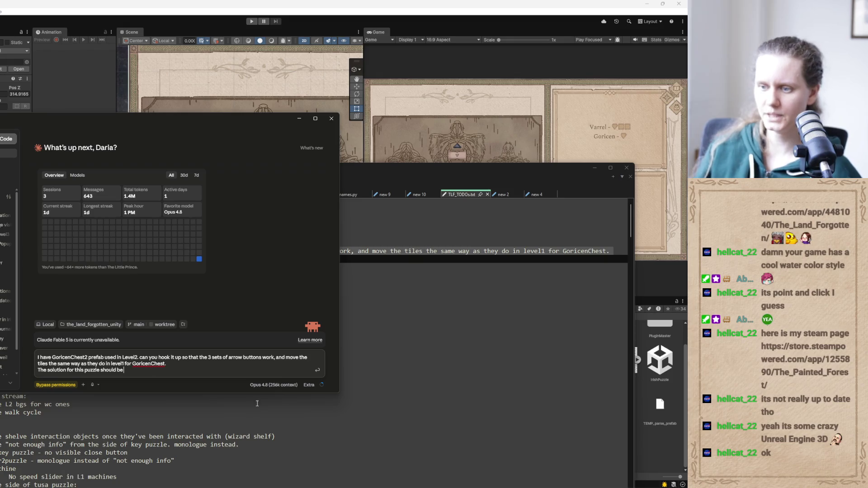
pyautogui.click(225, 456)
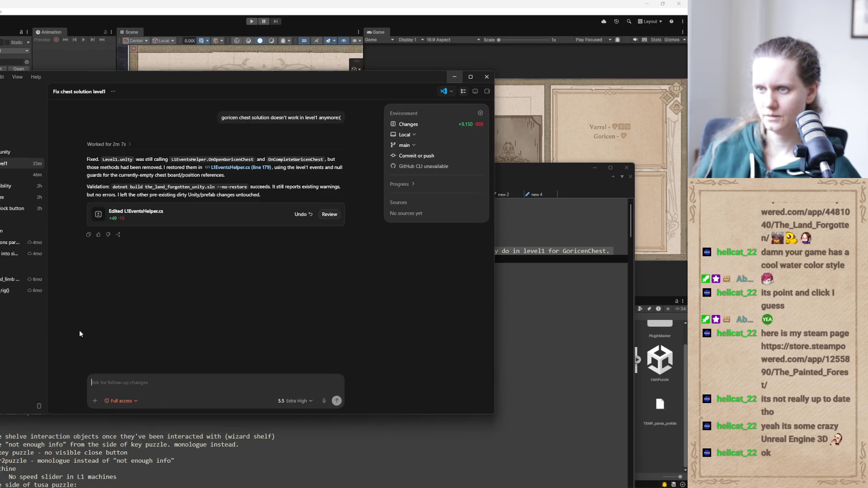
# Copy the combination Varrel = 6, Goricen = 3, Jentil = 4 from Codex's 'Find chest combination' thread
pyautogui.click(17, 186)
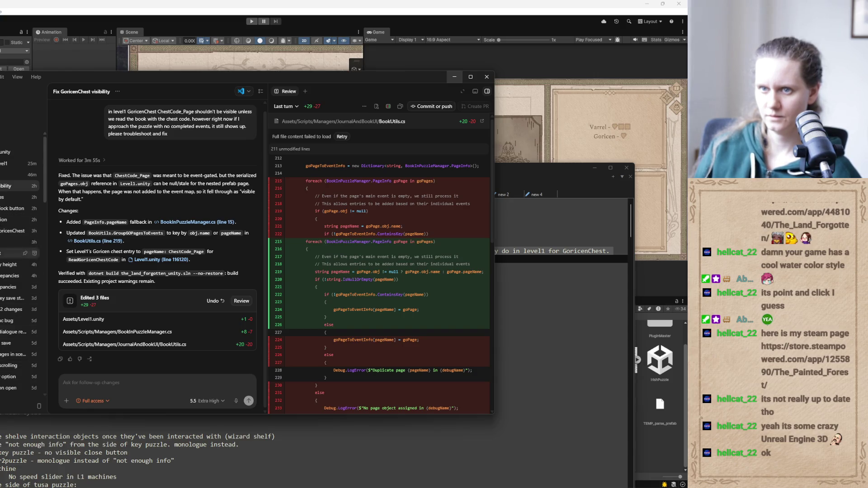
pyautogui.click(18, 219)
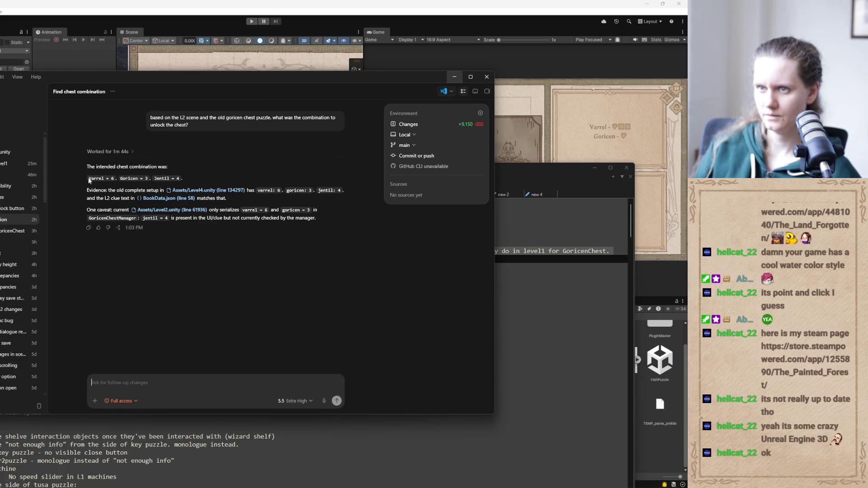
pyautogui.moveTo(89, 178); pyautogui.dragTo(181, 178)
pyautogui.hotkey('ctrl', 'c')
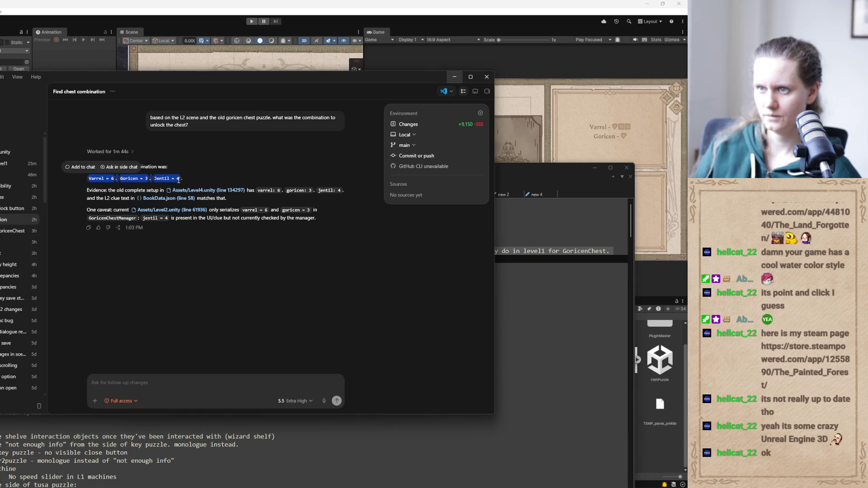
pyautogui.click(455, 77)
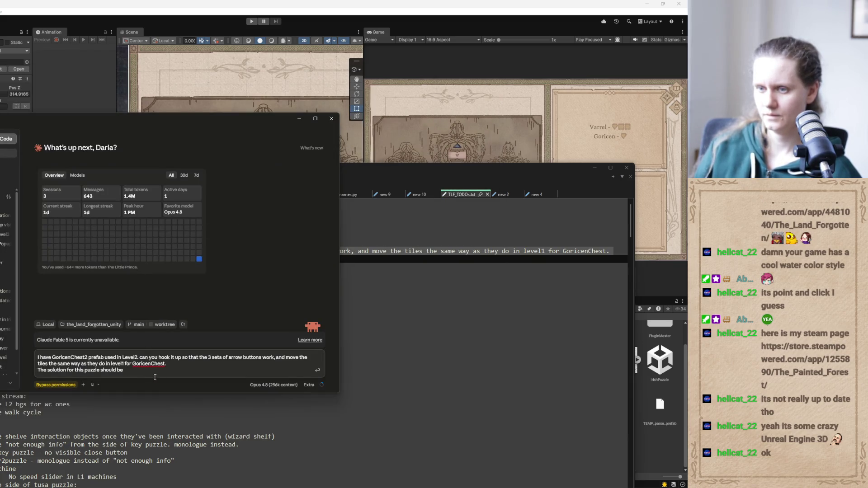
# Send Claude the request with the combination and note 'chest solution: Varrel = 6, Goricen = 3, Jentil = 4' in TODO
pyautogui.hotkey('ctrl', 'v')
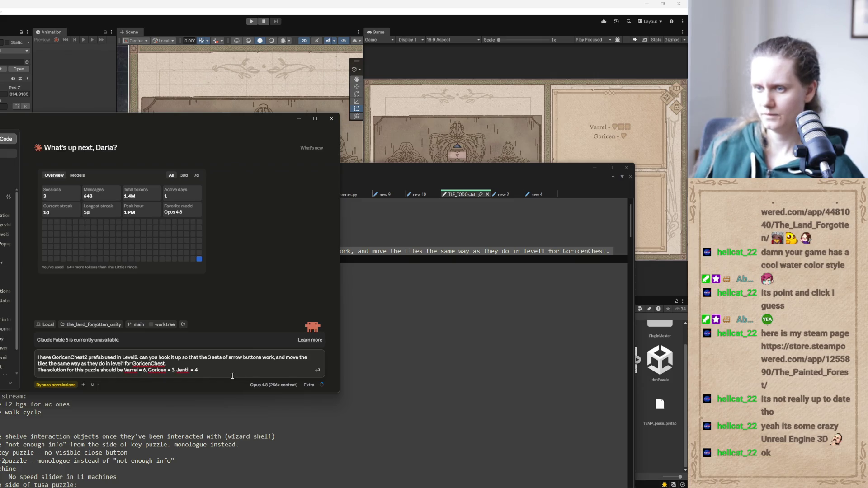
pyautogui.press('Return')
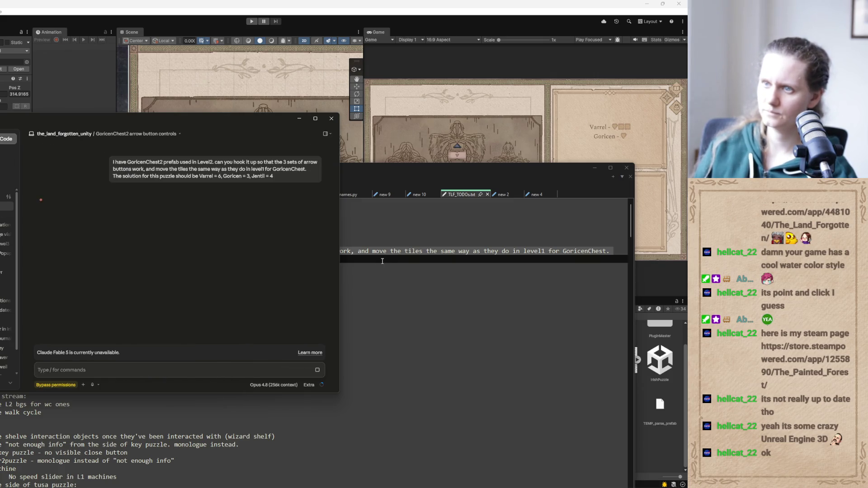
pyautogui.hotkey('alt', 'Tab')
pyautogui.click(32, 289)
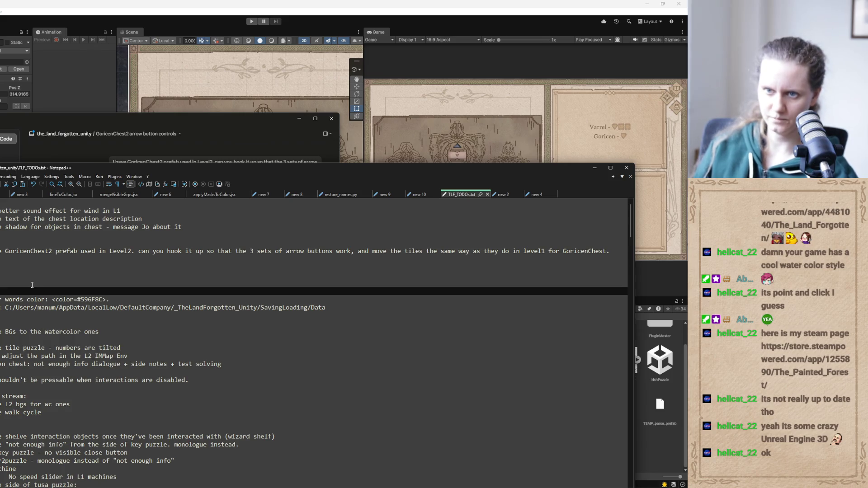
pyautogui.press('Escape')
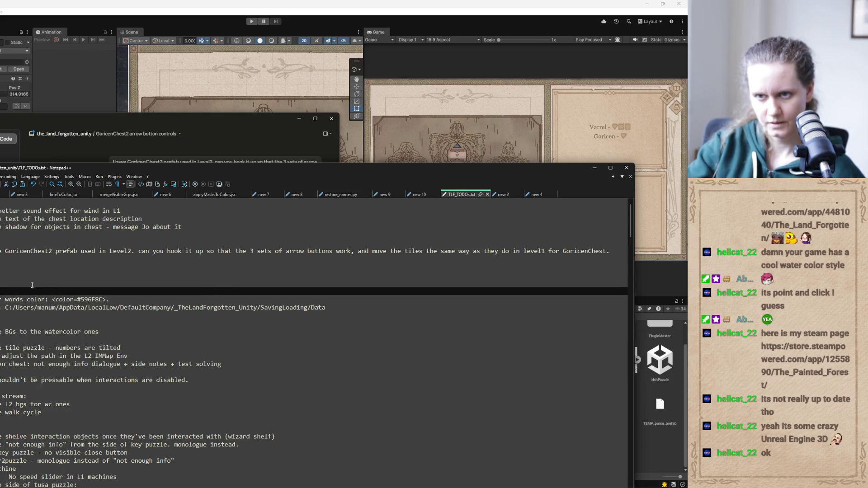
pyautogui.hotkey('ctrl', 'space')
pyautogui.write('n')
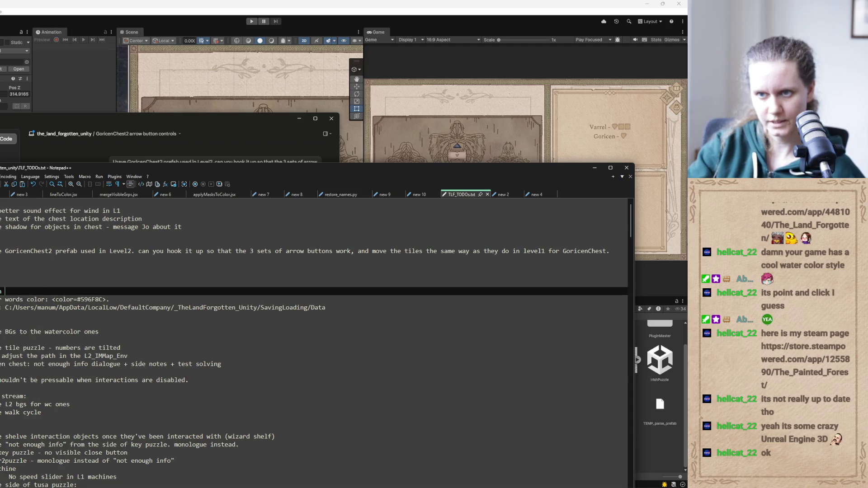
pyautogui.write(' chest solution: Varrel = 6, Goricen = 3, Jentil = 4')
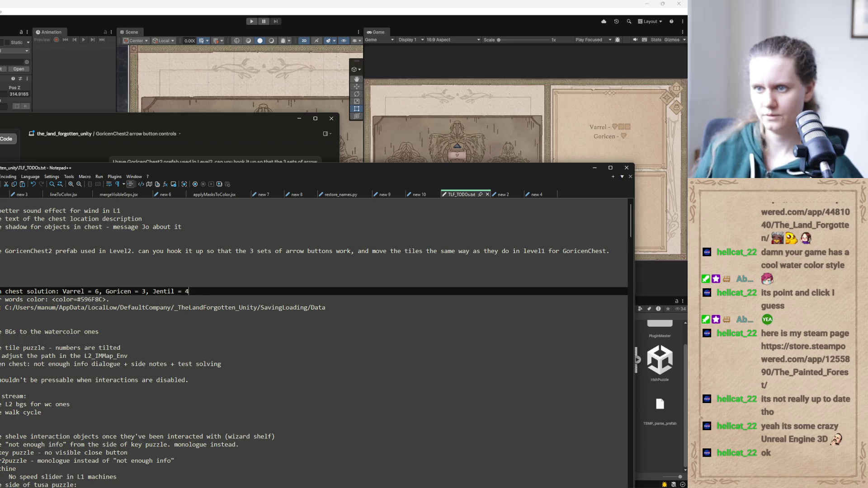
pyautogui.click(594, 167)
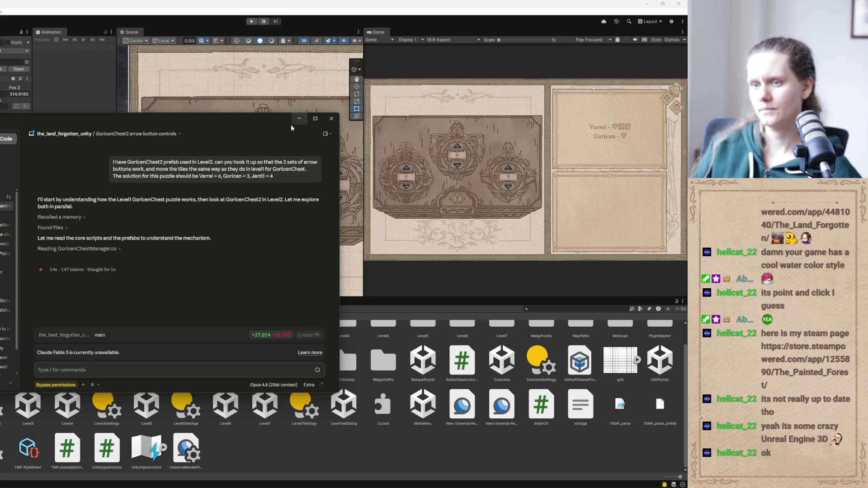
# Stop Claude and resend the GoricenChest2 arrow-button prompt in a new session at Ultracode effort
pyautogui.click(316, 371)
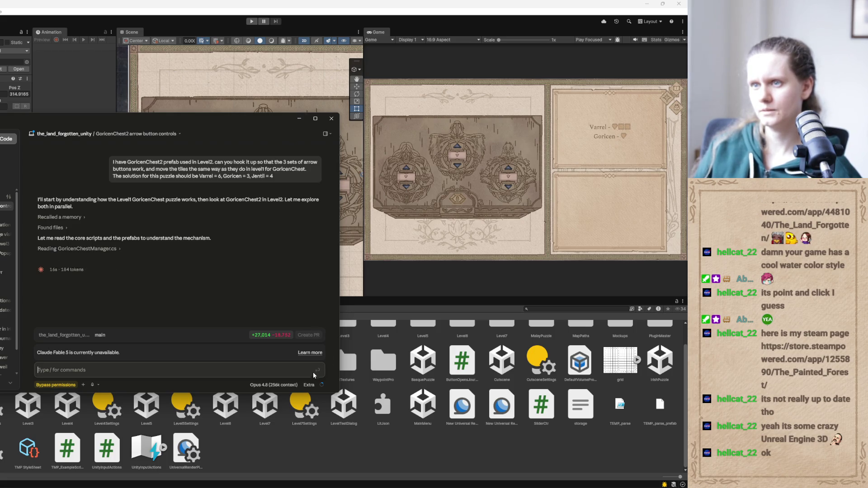
pyautogui.moveTo(279, 177); pyautogui.dragTo(112, 165)
pyautogui.hotkey('ctrl', 'c')
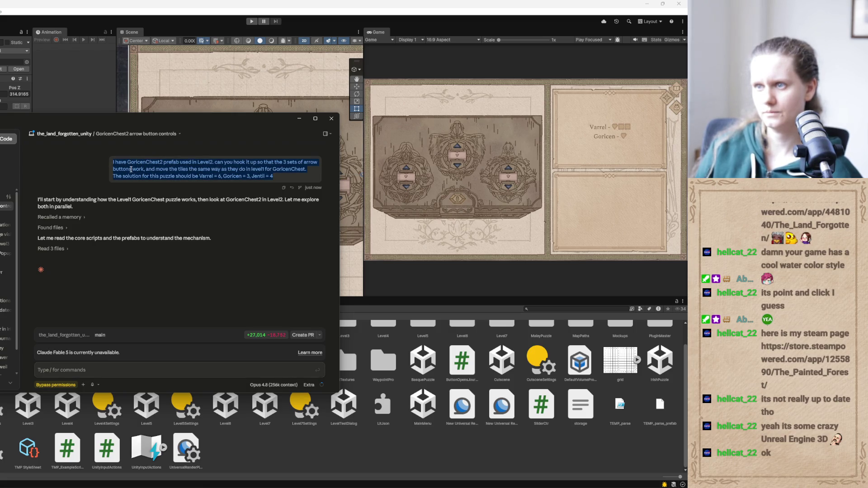
pyautogui.click(8, 154)
pyautogui.click(309, 386)
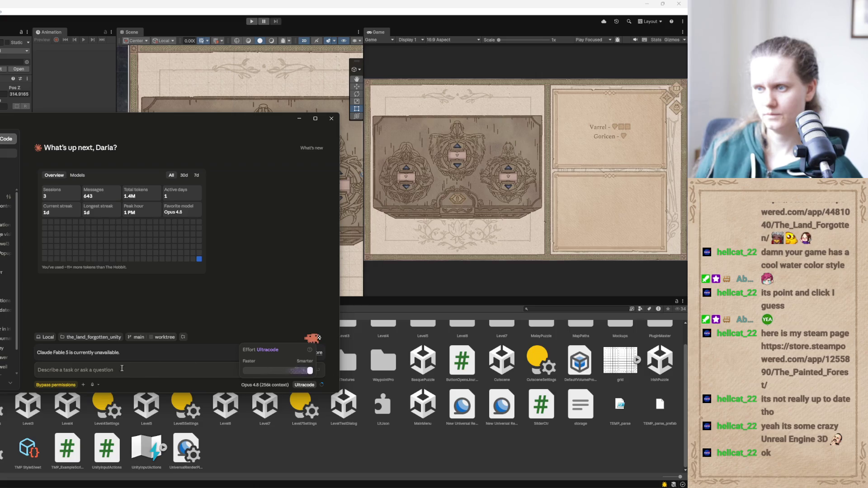
pyautogui.click(122, 370)
pyautogui.hotkey('ctrl', 'v')
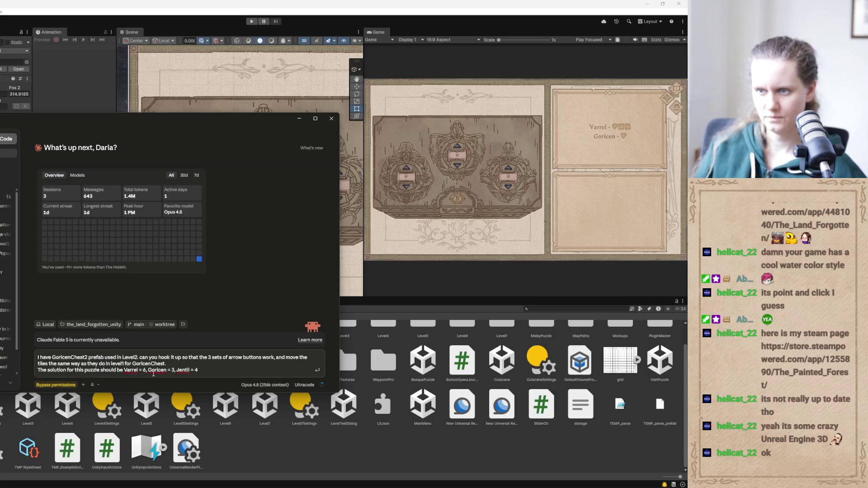
pyautogui.press('Return')
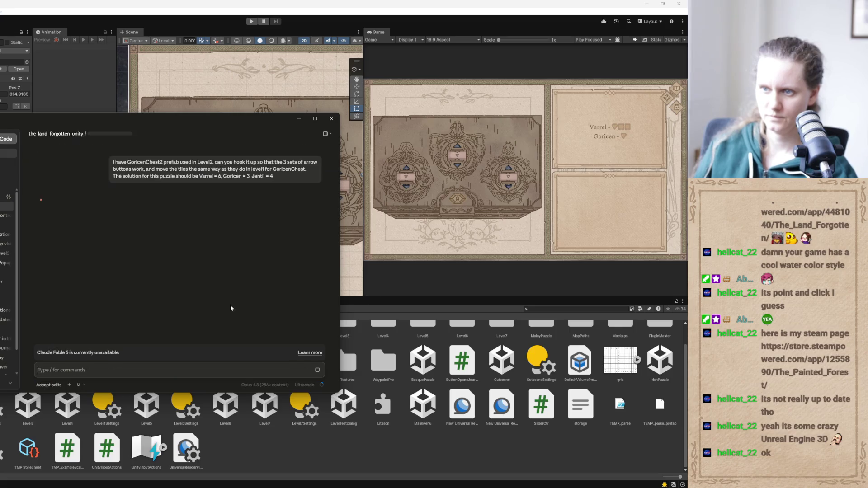
pyautogui.click(296, 134)
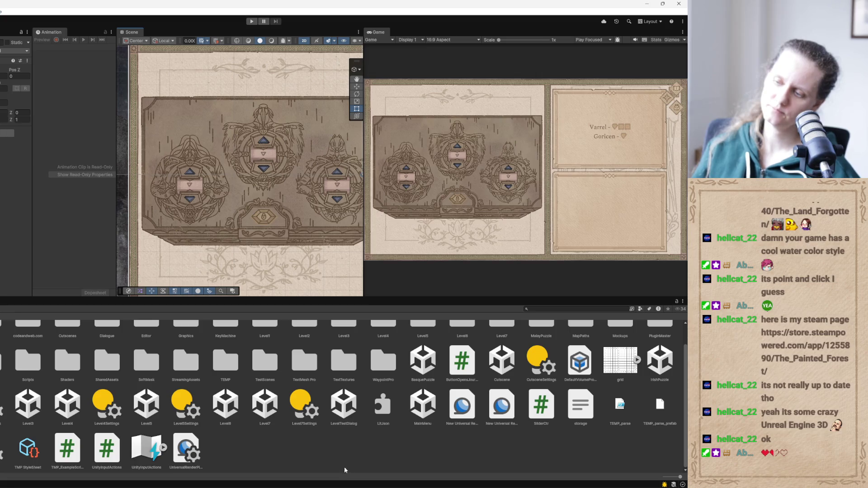
# In Codex, open the 'Replace outdated GoricenChest' thread, then the 'Fix prefab alignment' thread
pyautogui.hotkey('alt', 'Tab')
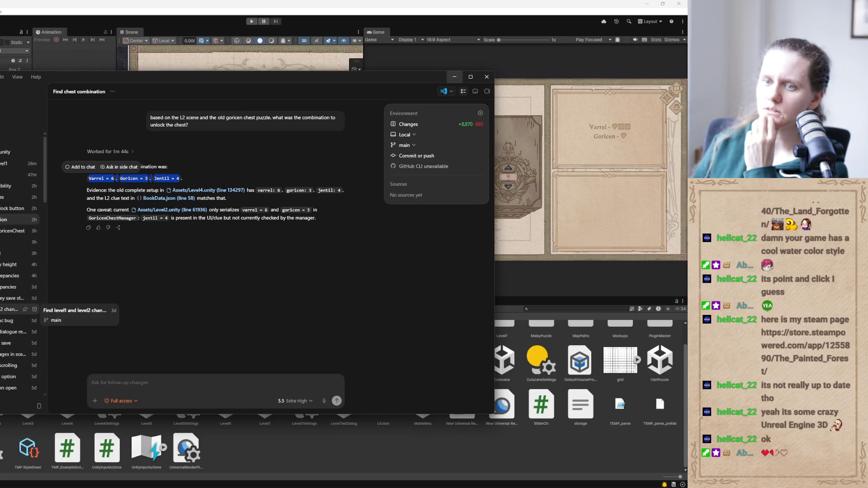
pyautogui.scroll(-4, 20, 294)
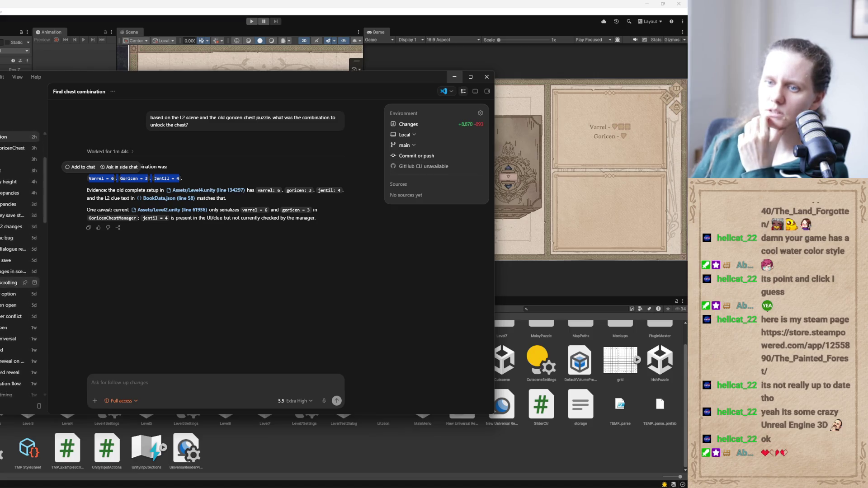
pyautogui.scroll(-1, 20, 275)
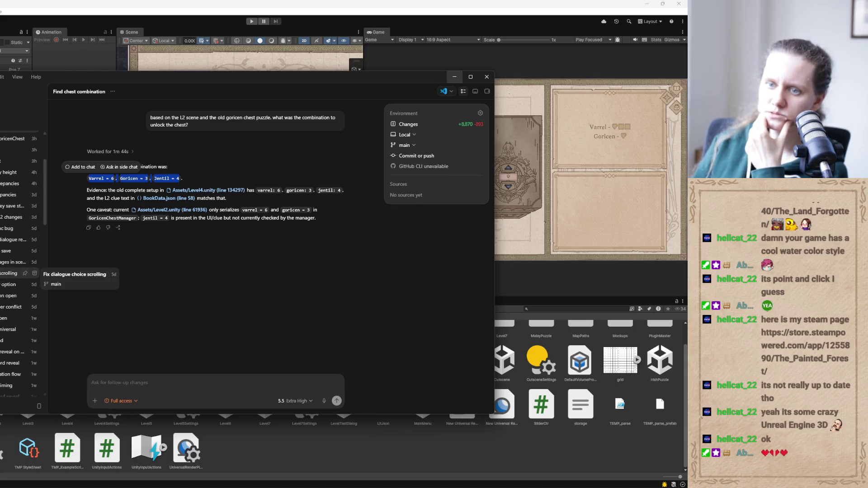
pyautogui.scroll(4, 20, 274)
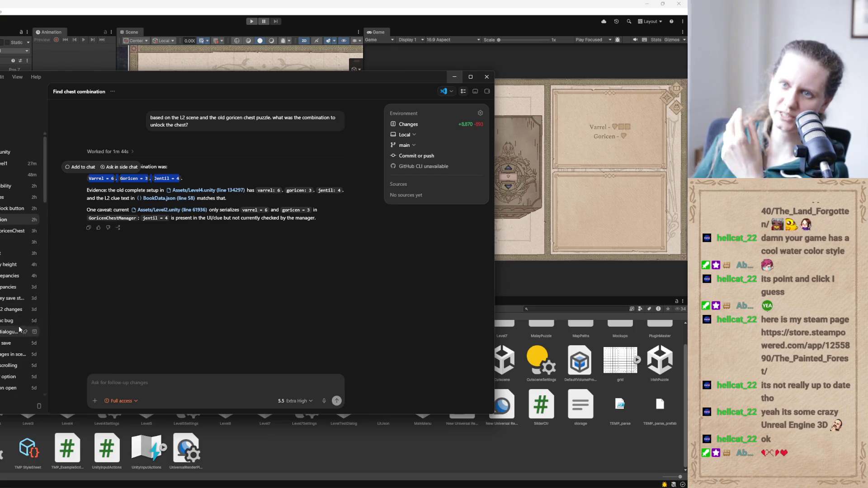
pyautogui.click(6, 234)
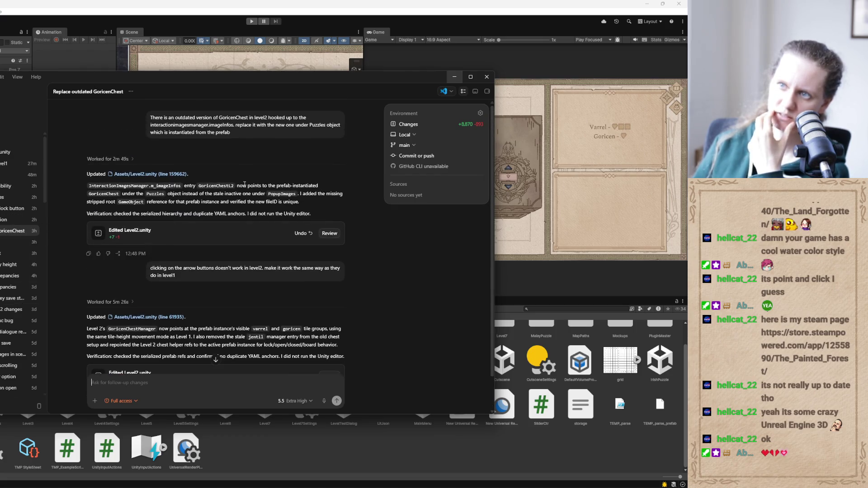
pyautogui.click(6, 256)
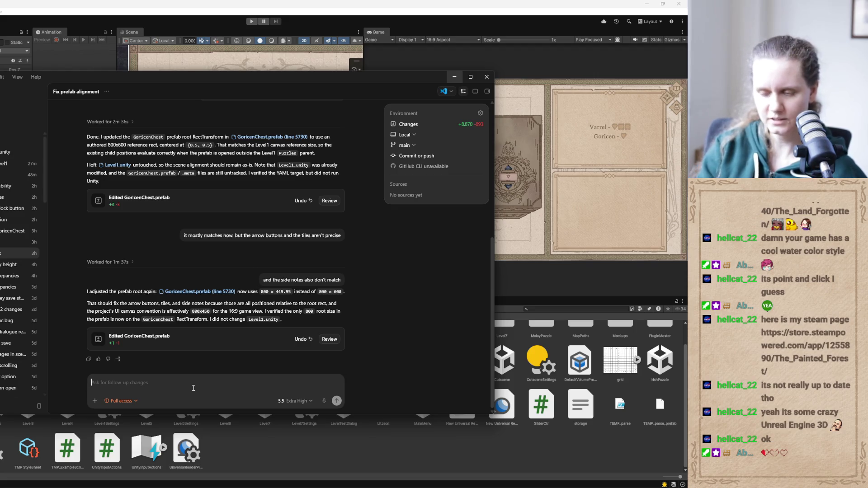
# Draft 'Do the same for GoricenChest2 prefab used in level2' in Codex without sending, then hide Codex
pyautogui.write('Do the ')
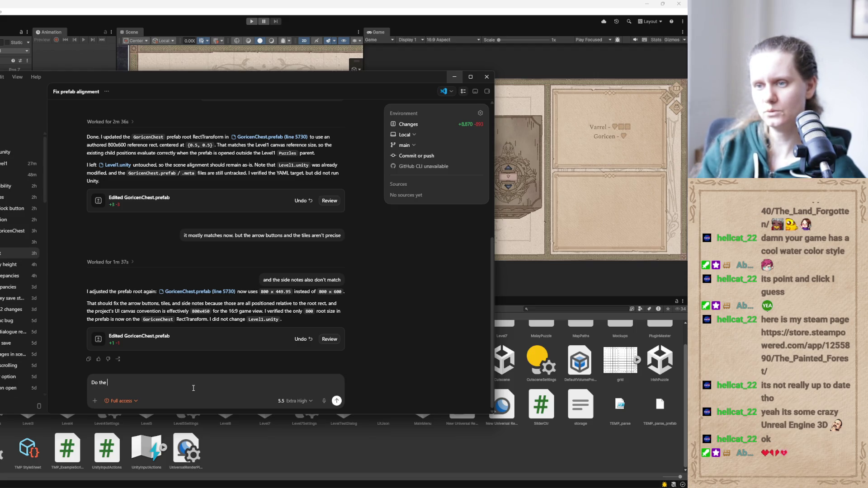
pyautogui.write('same fo')
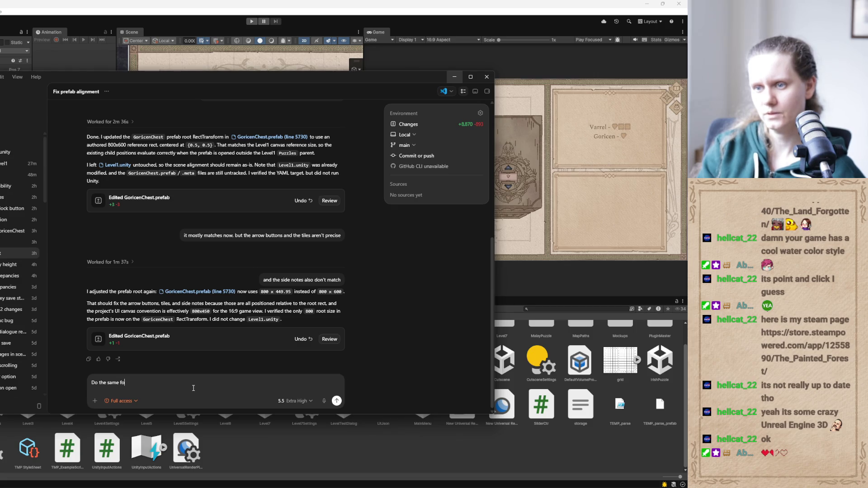
pyautogui.write('r Goric')
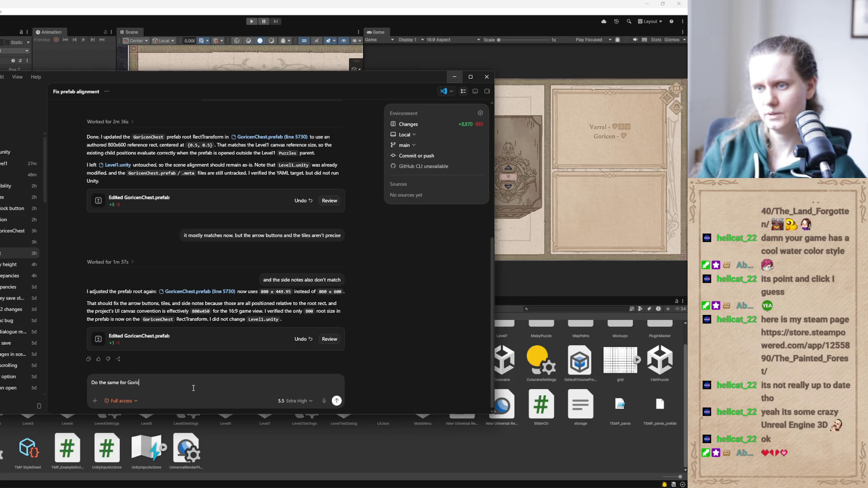
pyautogui.write('enChest2')
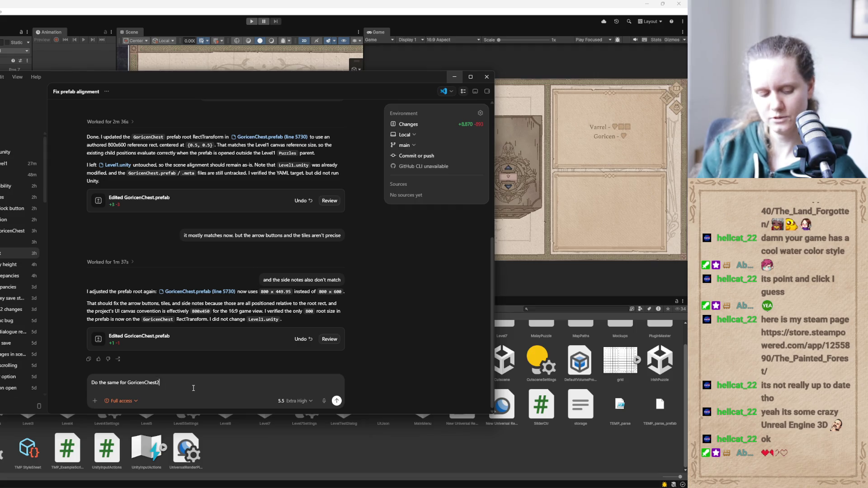
pyautogui.write(' in level2')
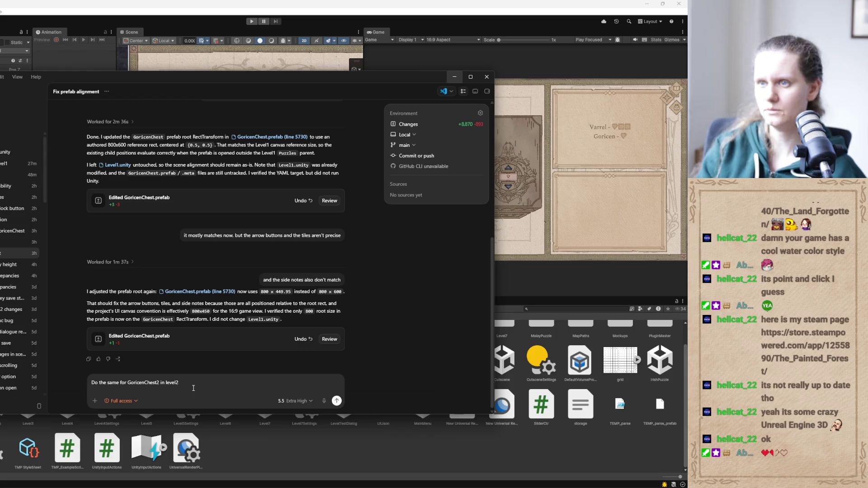
pyautogui.click(159, 383)
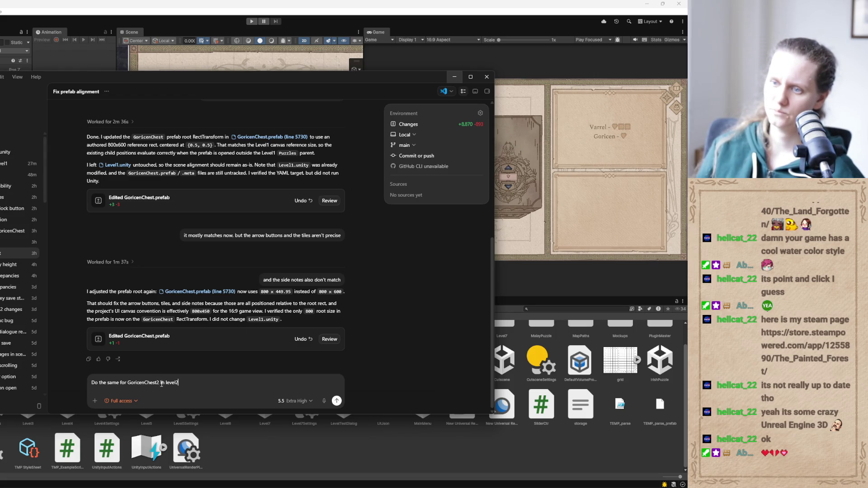
pyautogui.write('prefab ')
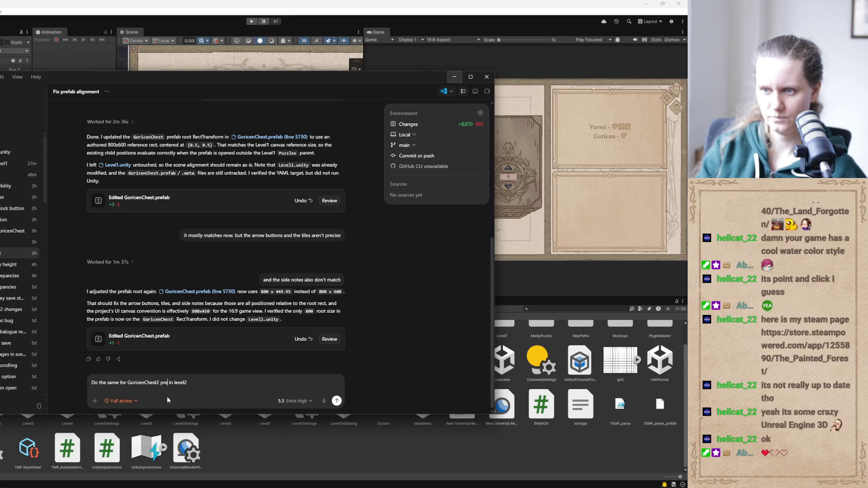
pyautogui.write('used')
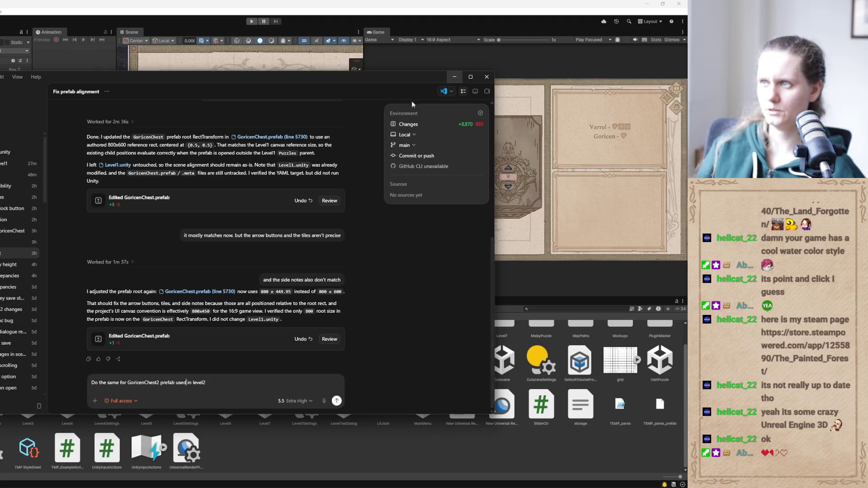
pyautogui.click(453, 77)
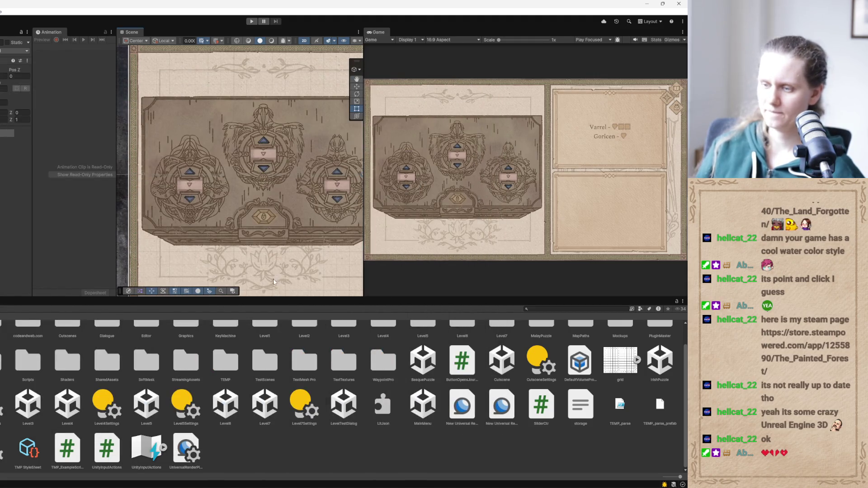
pyautogui.hotkey('alt', 'Tab')
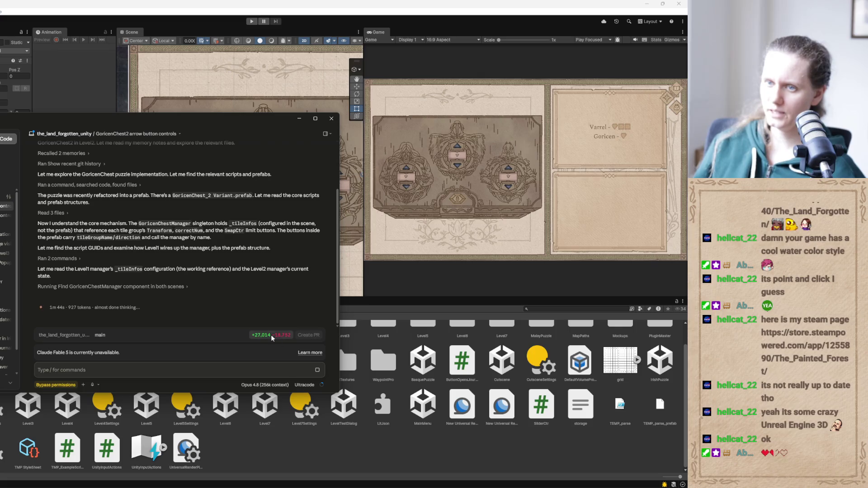
pyautogui.click(299, 118)
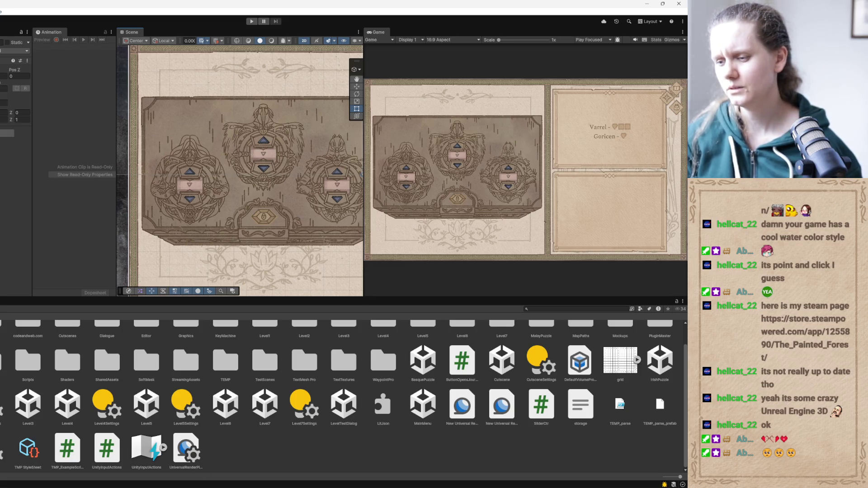
pyautogui.hotkey('alt', 'Tab')
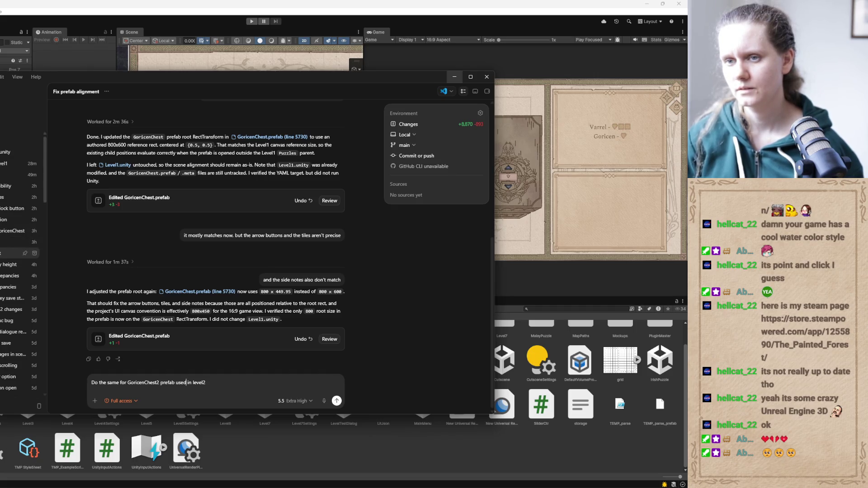
# Pin the 'Fix prefab alignment' thread in Codex and start a new empty thread
pyautogui.click(25, 255)
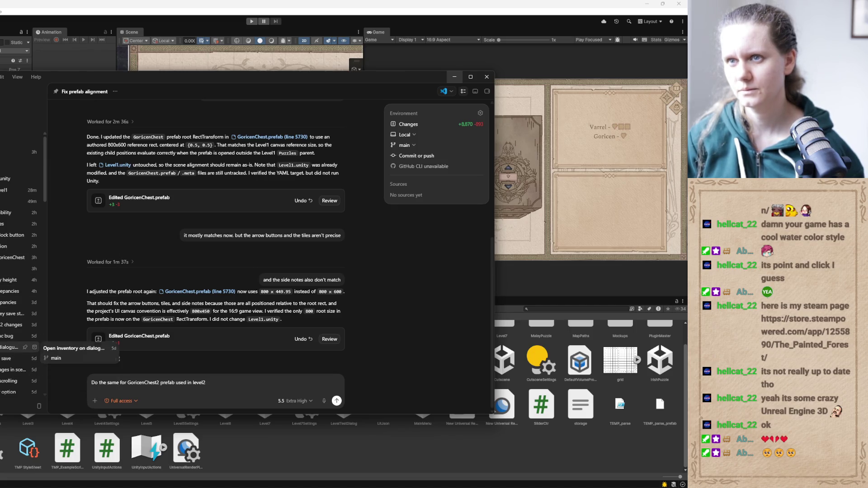
pyautogui.scroll(-1, 3, 256)
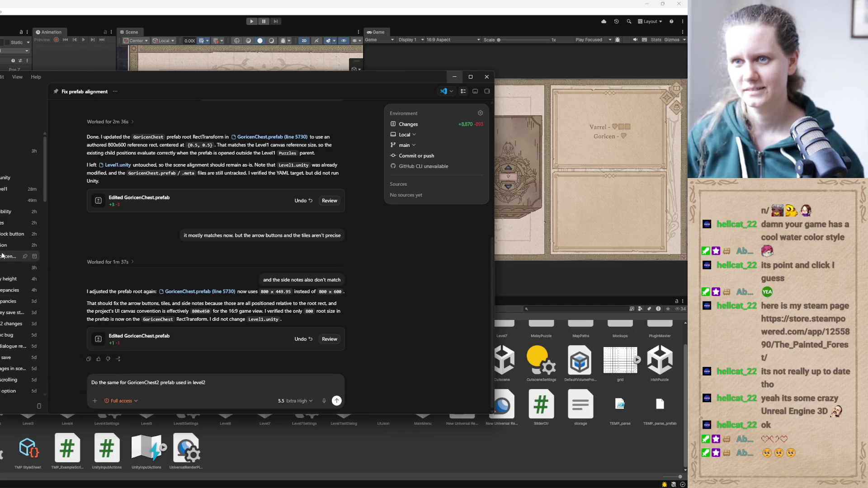
pyautogui.scroll(1, 2, 255)
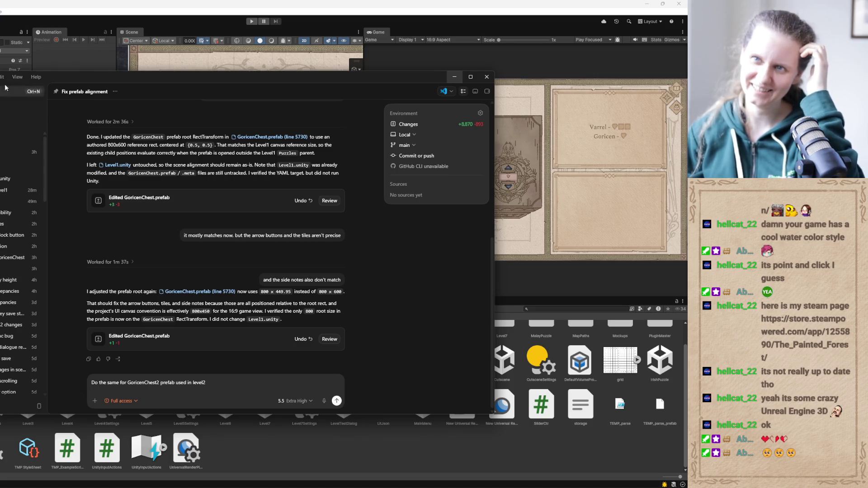
pyautogui.click(6, 89)
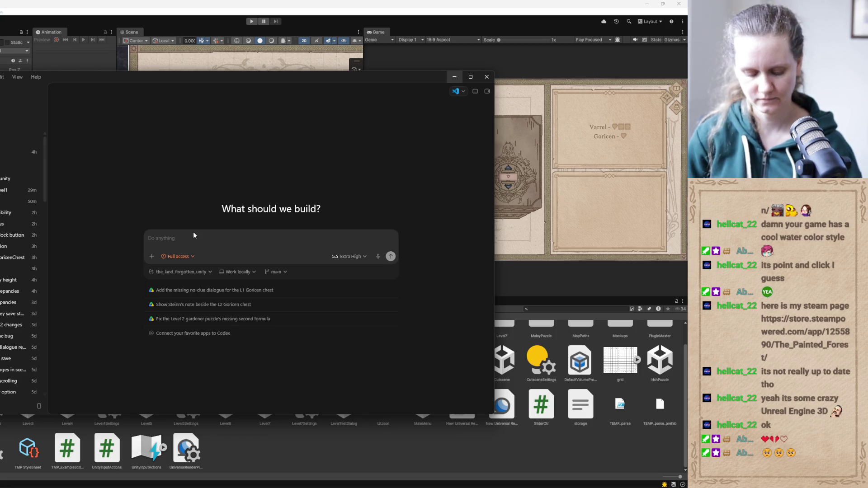
# Ask Codex which Level 2 events are responsible for showing information on the side of the old Goricen chest
pyautogui.write('whe')
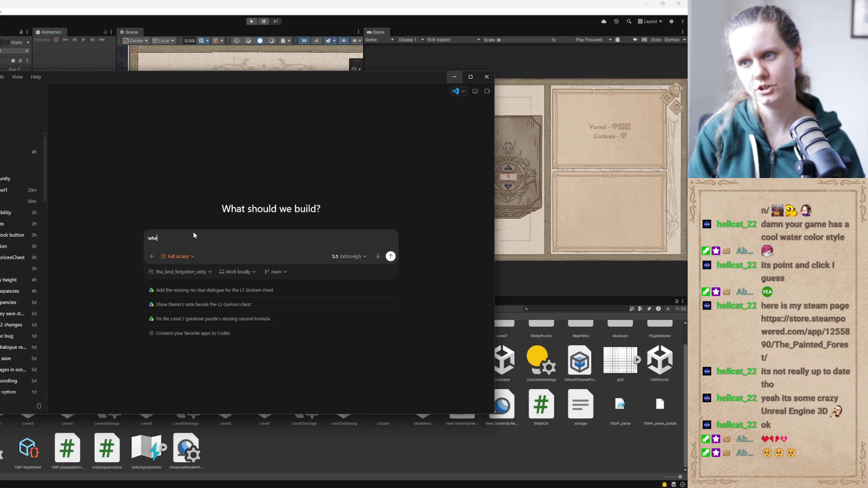
pyautogui.press('BackSpace')
pyautogui.write('ich events in level 2 are res')
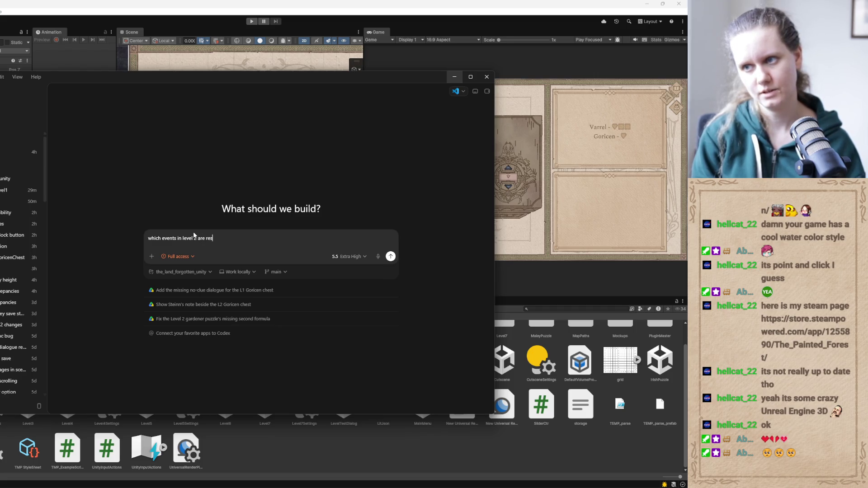
pyautogui.write('ponsib')
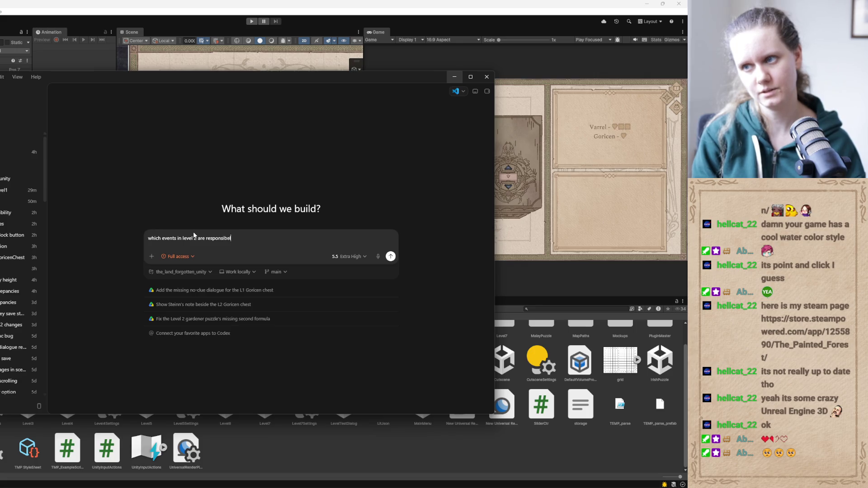
pyautogui.write('le for')
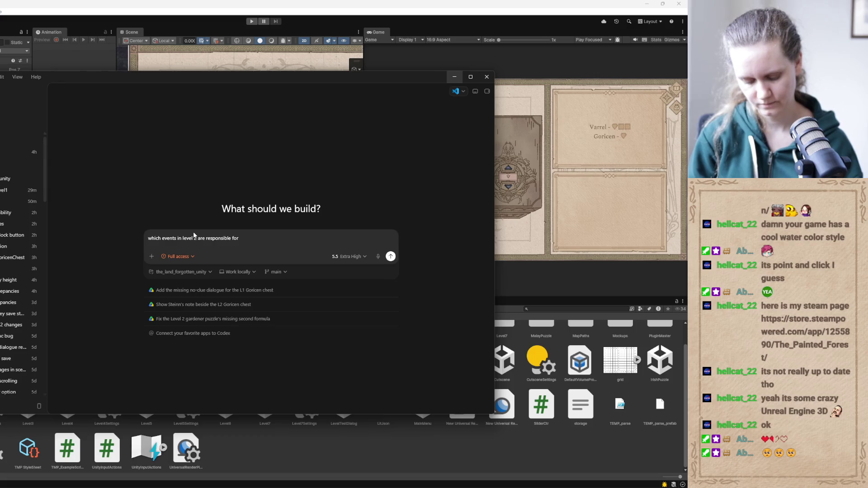
pyautogui.write('showing information on the side of the old g')
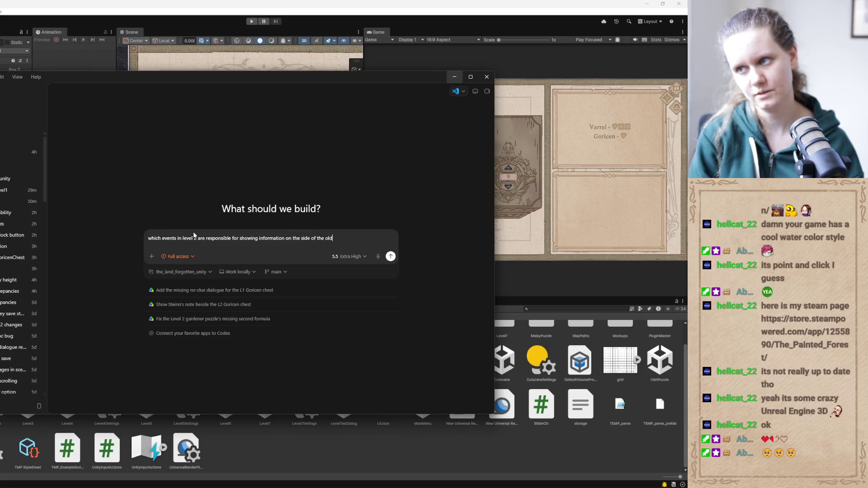
pyautogui.write('oricen ')
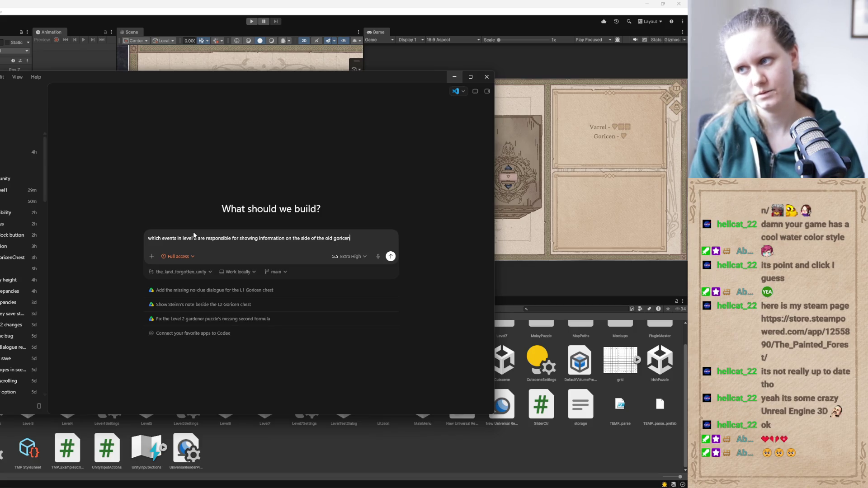
pyautogui.write('chest?')
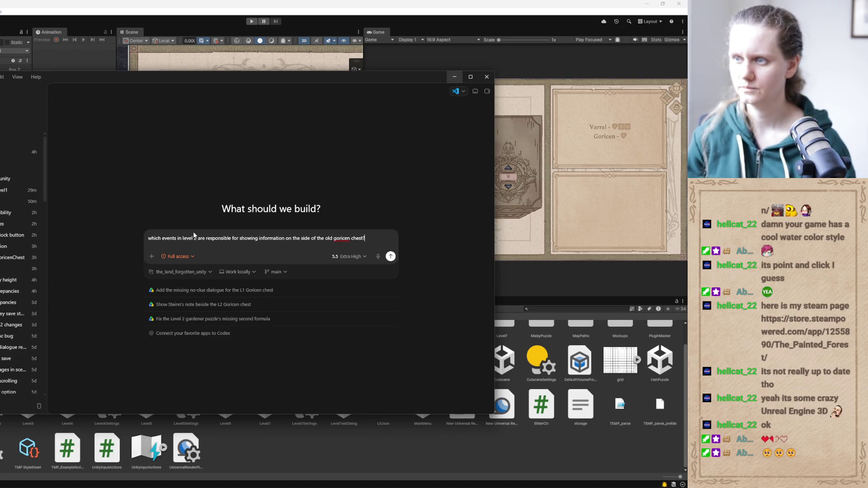
pyautogui.click(390, 256)
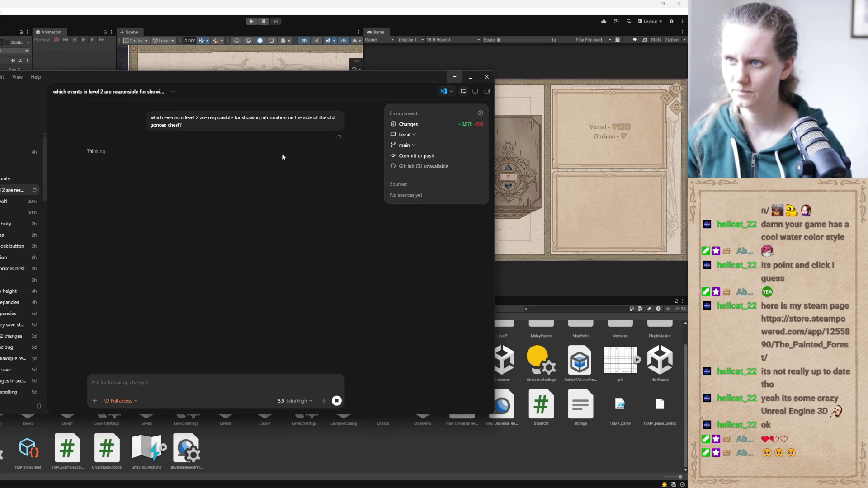
# Minimize Codex to reveal the three-lock chest in the Unity editor
pyautogui.click(455, 77)
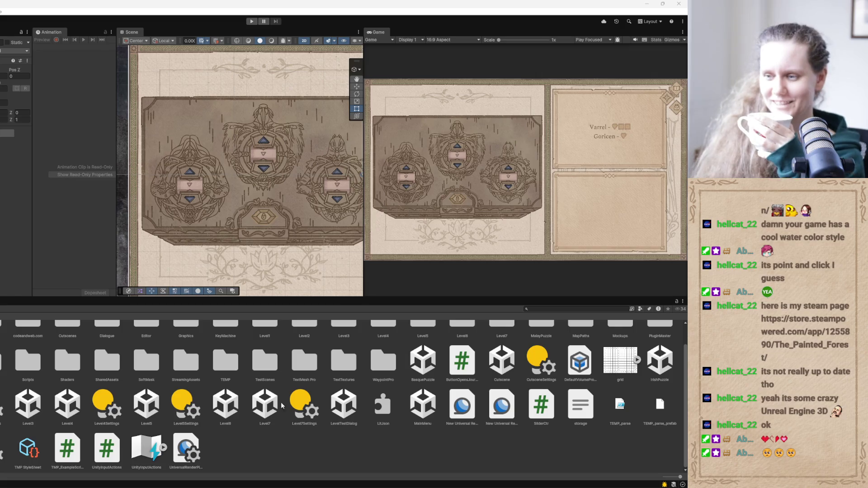
# Restore the Codex chat about the Level 2 chest events over the Unity editor
pyautogui.moveTo(347, 487)
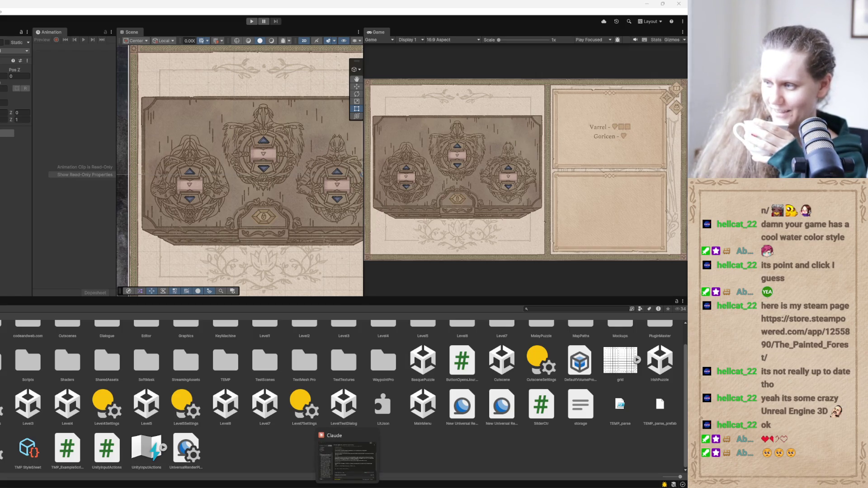
pyautogui.moveTo(255, 487)
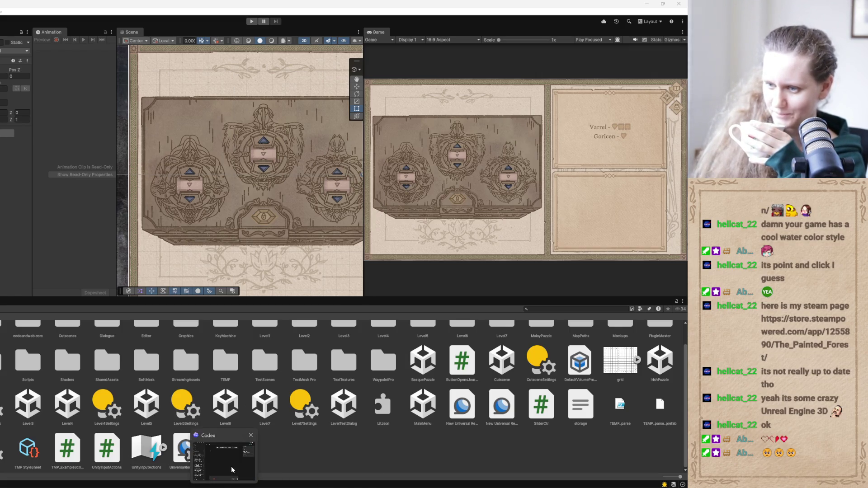
pyautogui.click(222, 457)
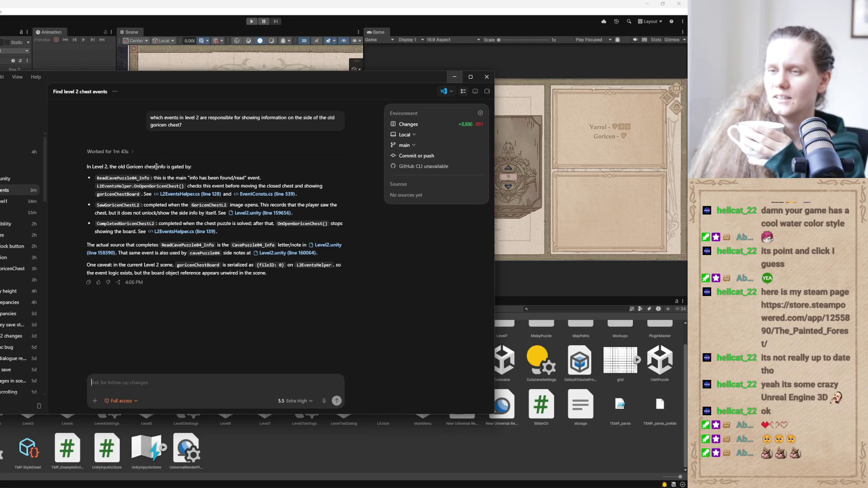
# Select the event names ReadCavePuzzle04_Info, SawGoricenChestL2 and CompletedGoricenChestL2 in Codex's answer
pyautogui.doubleClick(105, 178)
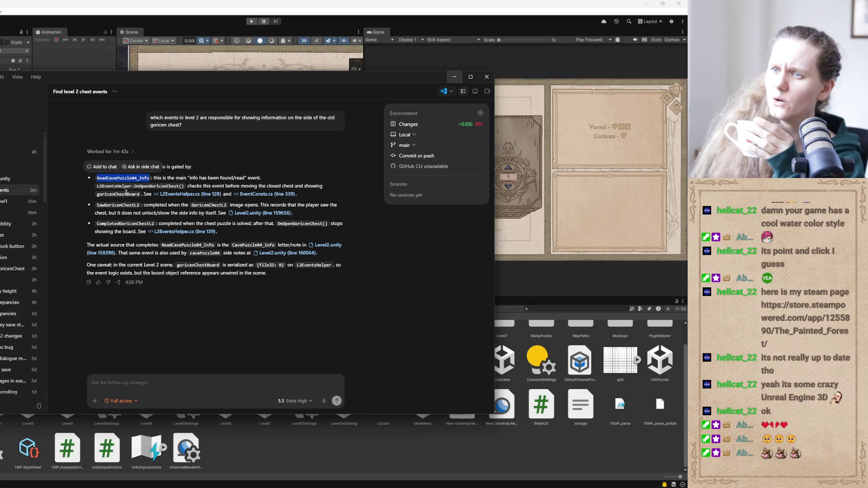
pyautogui.click(126, 179)
pyautogui.doubleClick(132, 177)
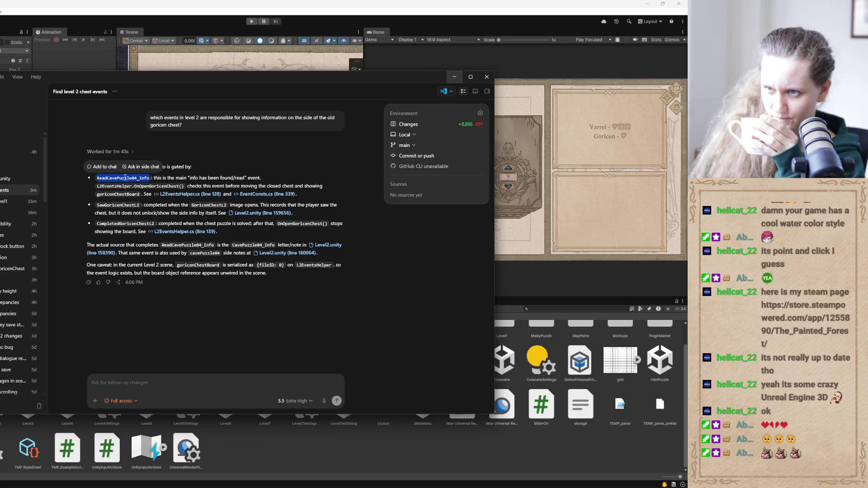
pyautogui.doubleClick(118, 206)
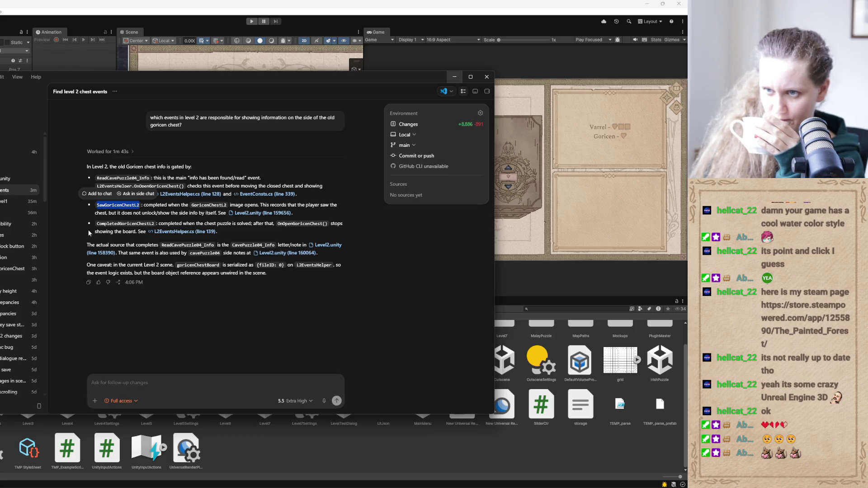
pyautogui.doubleClick(119, 224)
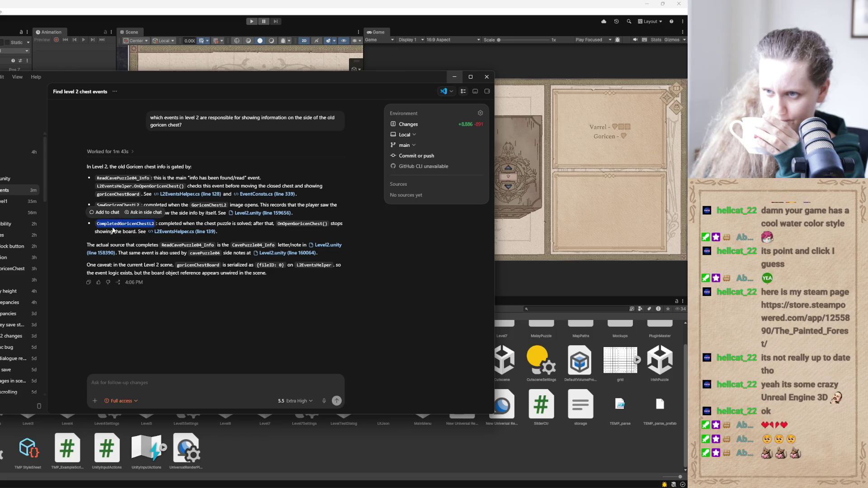
pyautogui.doubleClick(122, 177)
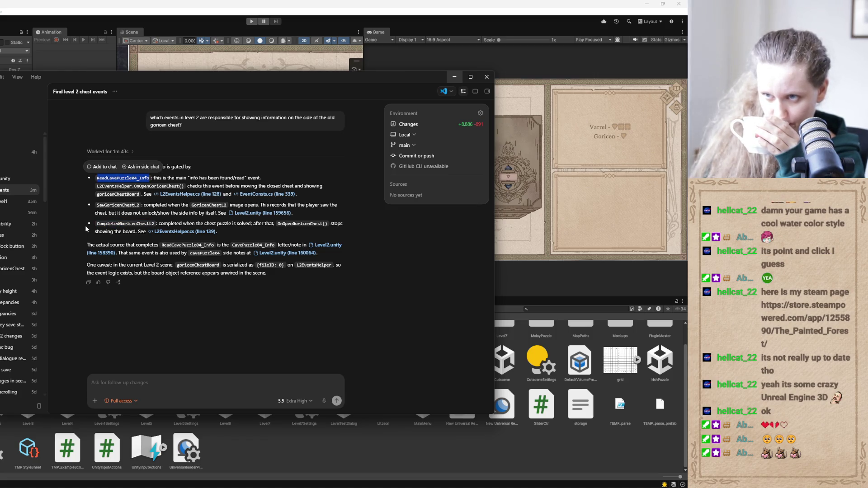
# Hide Codex and bring up the Claude Code GoricenChest2 arrow-button conversation
pyautogui.click(454, 77)
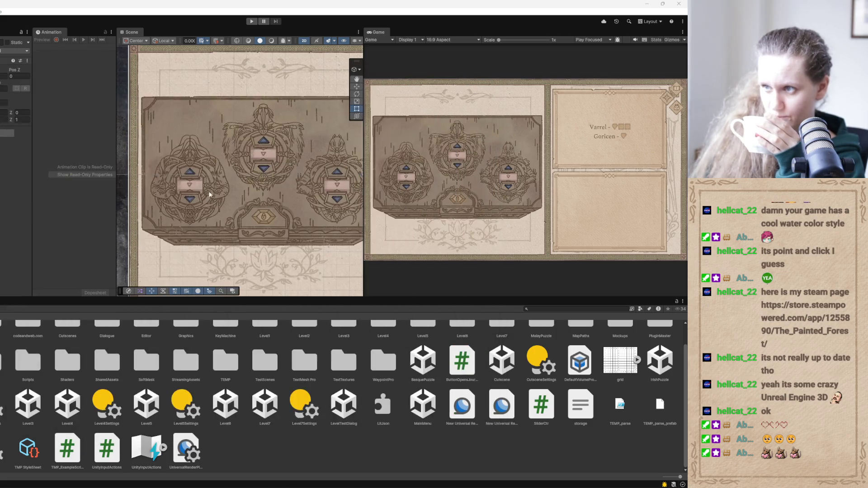
pyautogui.moveTo(347, 485)
pyautogui.click(349, 466)
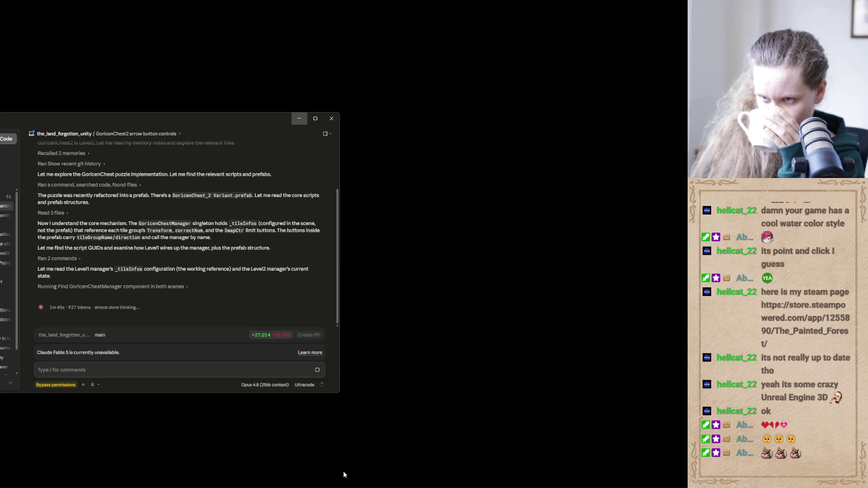
# Minimize the Claude arrow-button chat and switch back to Codex's Level 2 chest-events answer
pyautogui.scroll(15, 209, 258)
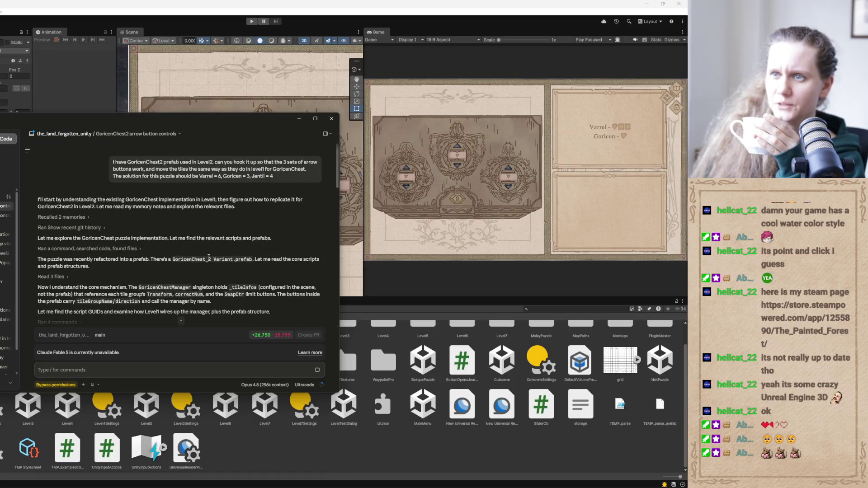
pyautogui.click(299, 118)
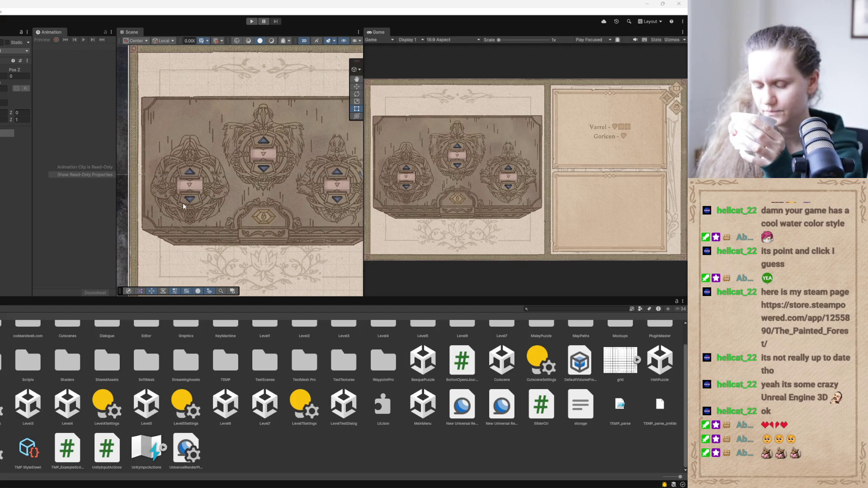
pyautogui.moveTo(193, 485)
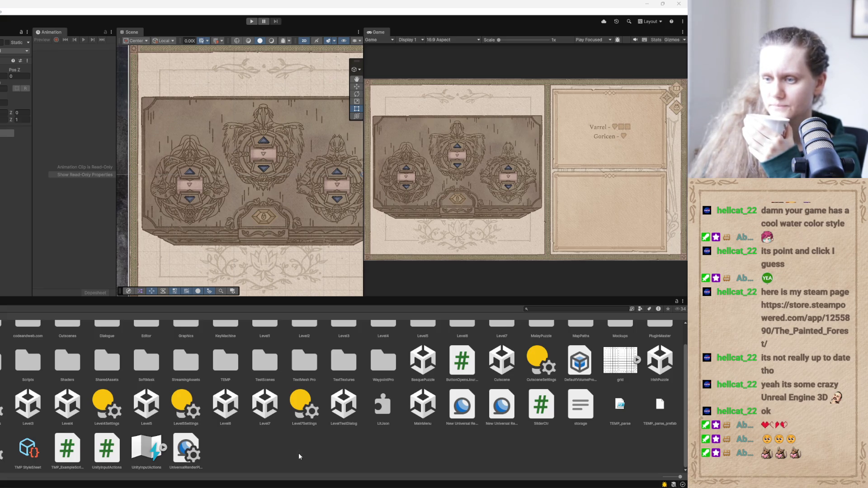
pyautogui.hotkey('alt', 'Tab')
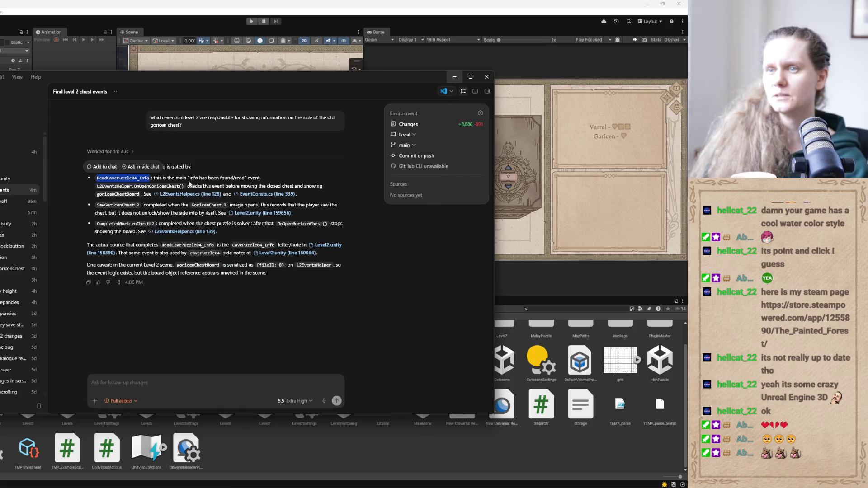
pyautogui.click(120, 165)
pyautogui.moveTo(98, 177); pyautogui.dragTo(150, 177)
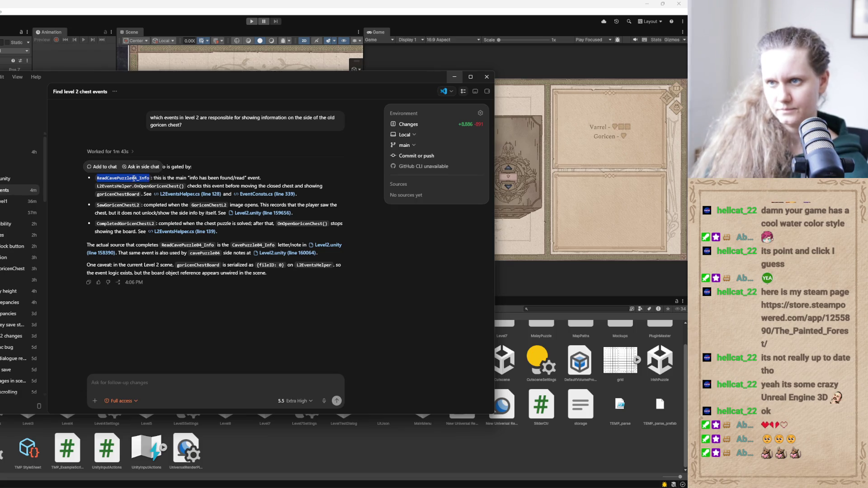
pyautogui.click(452, 78)
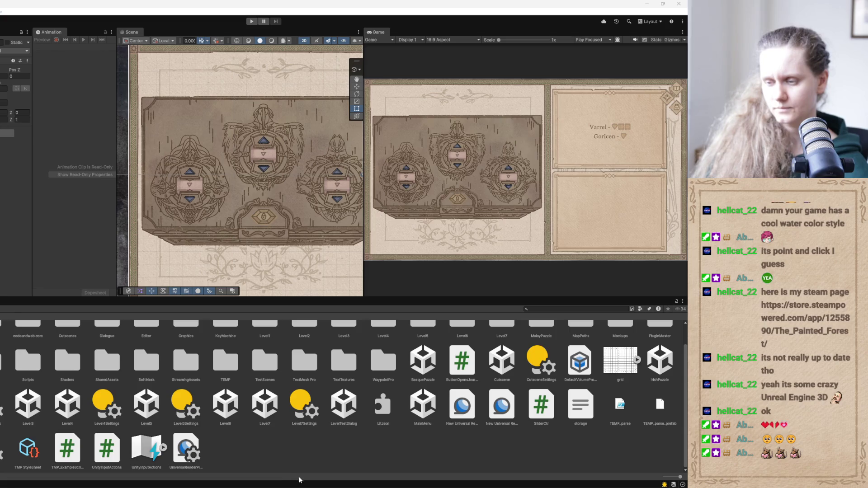
# Delete the old GoricenChest2 request line in TLF_TODOs.txt
pyautogui.click(301, 461)
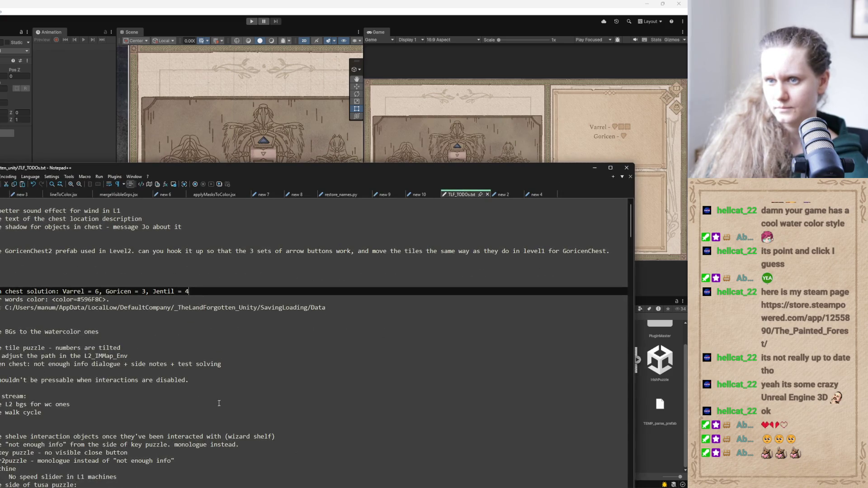
pyautogui.click(18, 252)
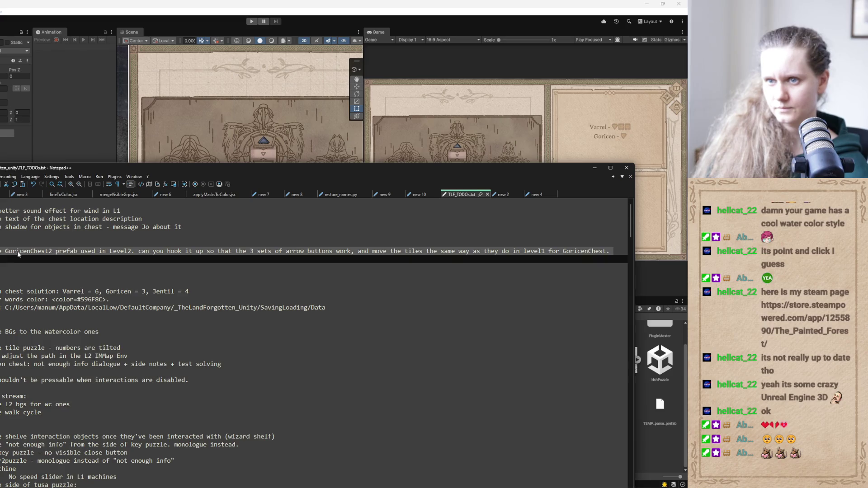
pyautogui.press('Delete')
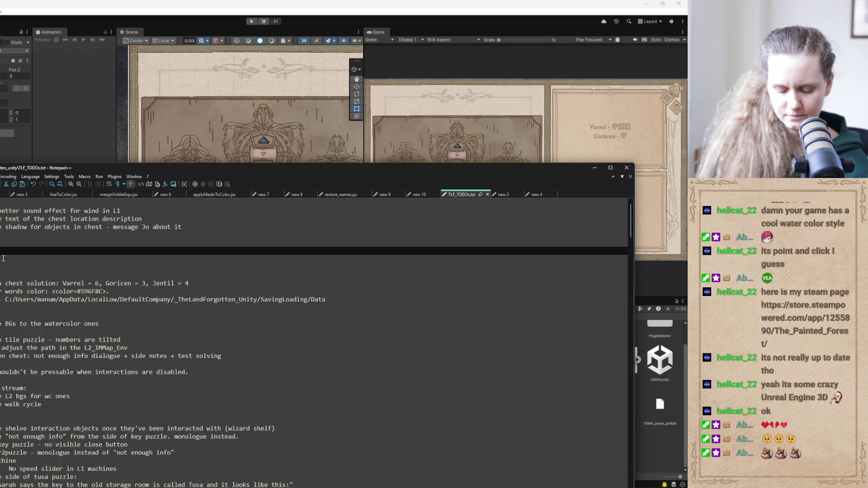
# Note that the GoricenChest_2 side page shows only after ReadCavePuzzle04_Info, via interaction .imageInfos, then minimize
pyautogui.write('it so that')
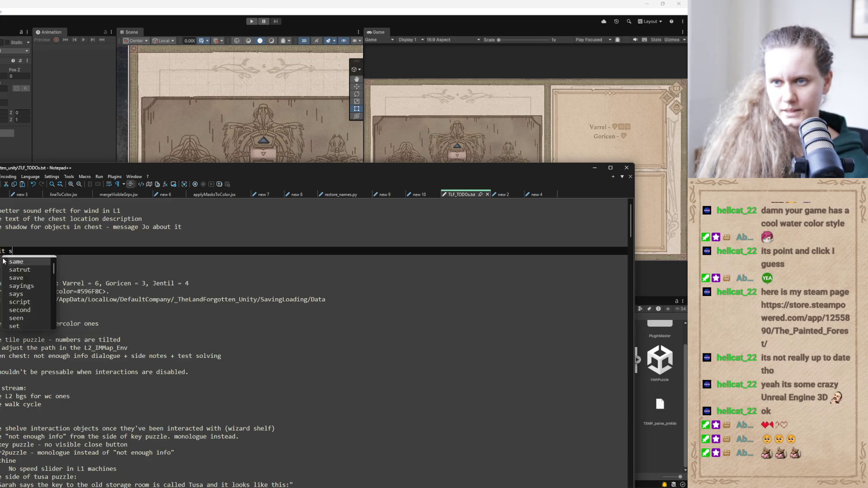
pyautogui.press('Escape')
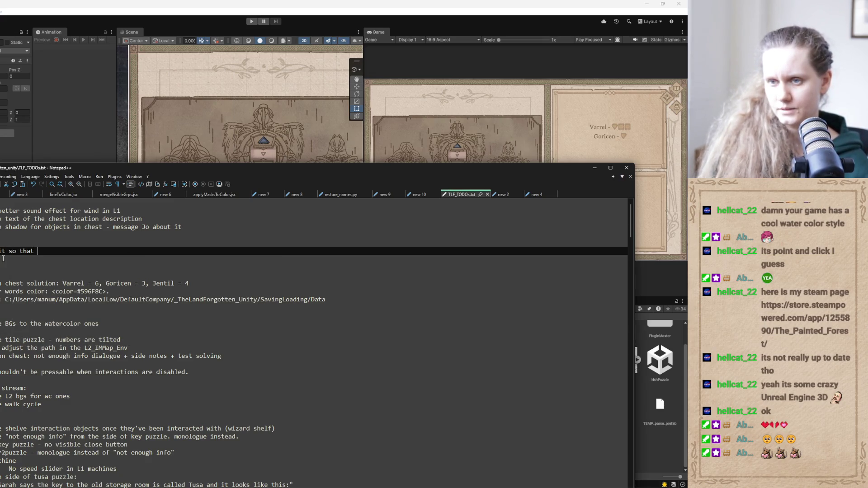
pyautogui.write('the page on the side of GoricenChest_2 puzzle in level2 is')
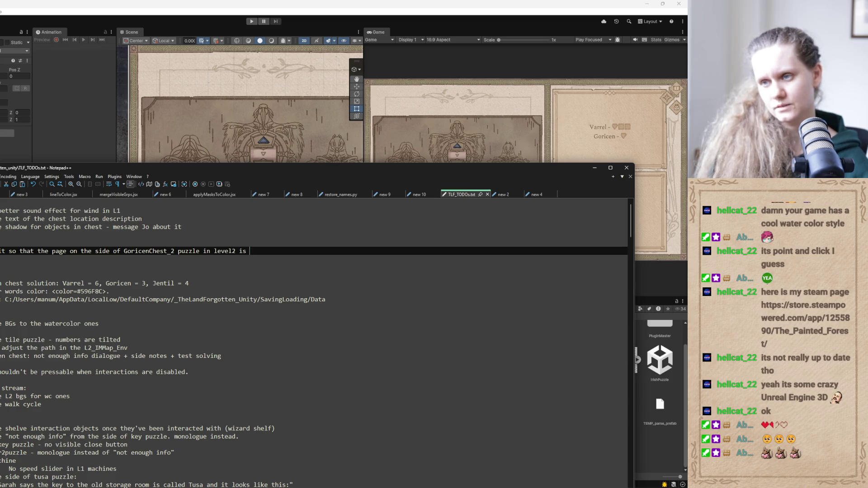
pyautogui.write('only shown ')
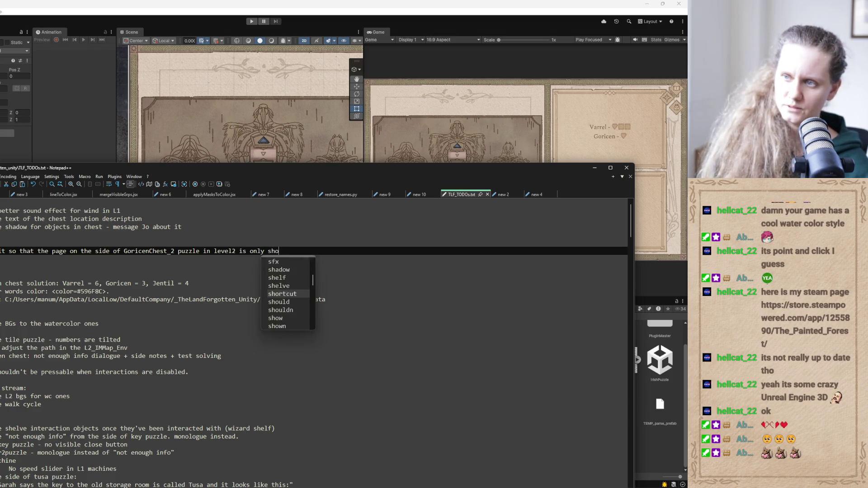
pyautogui.write('onc')
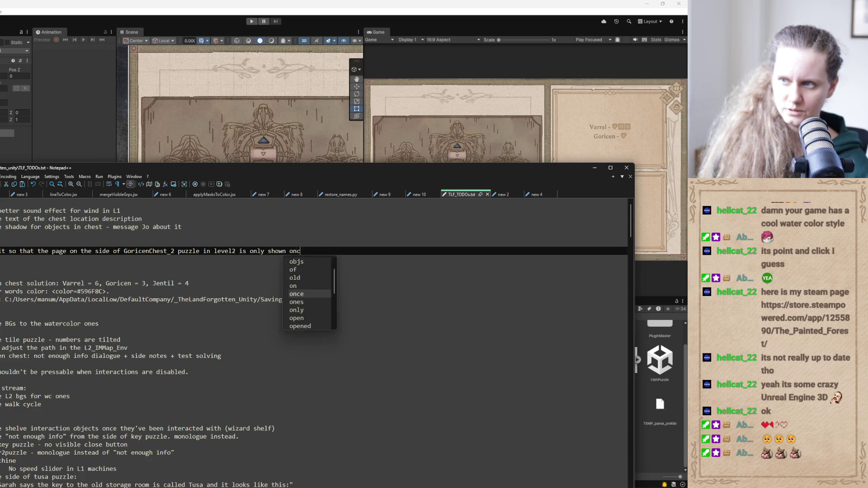
pyautogui.write('e ReadCavePuzzle04_Info is ')
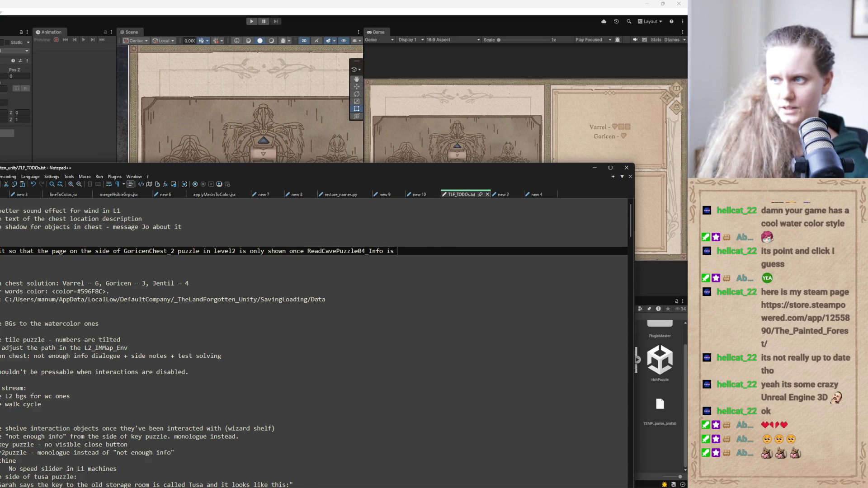
pyautogui.write('complete. ')
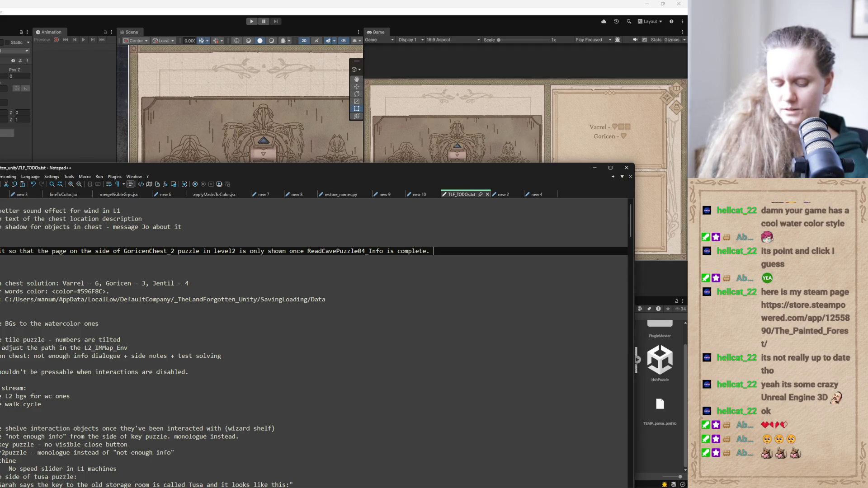
pyautogui.write('make the changes in the ')
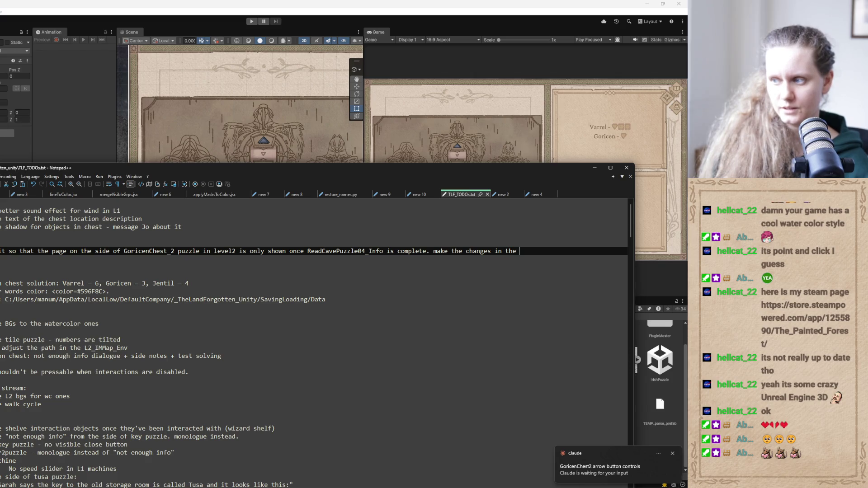
pyautogui.write('interact')
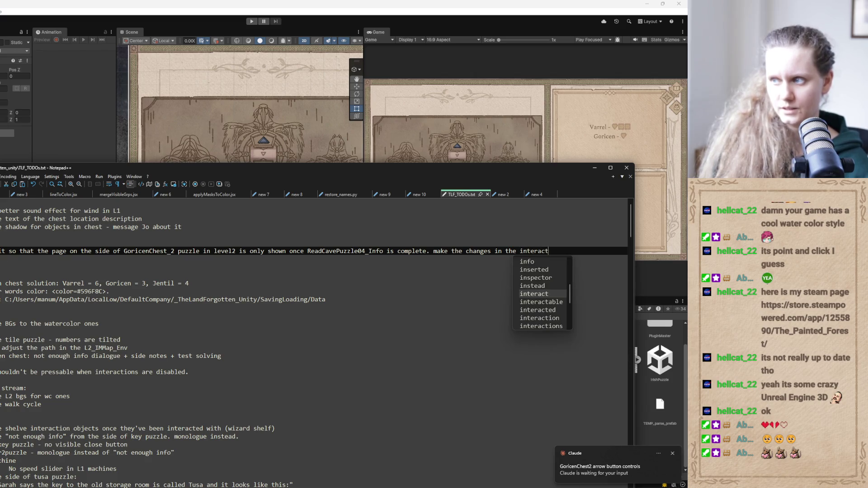
pyautogui.write('ionim')
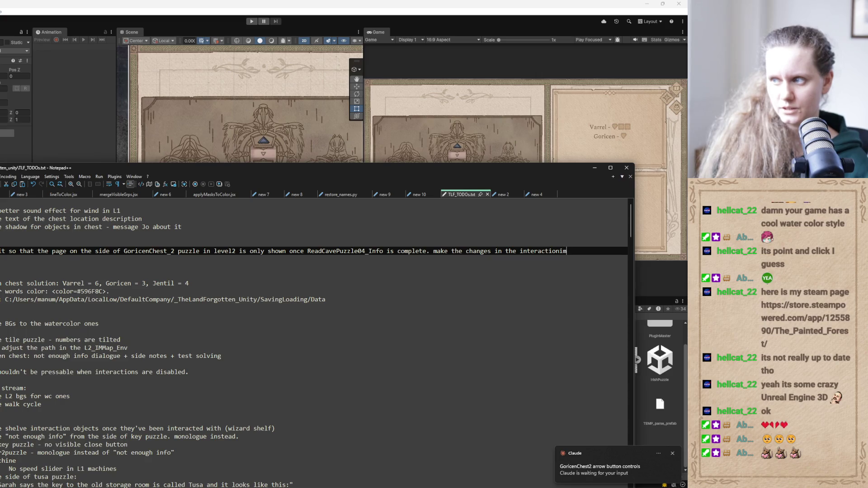
pyautogui.write('ages')
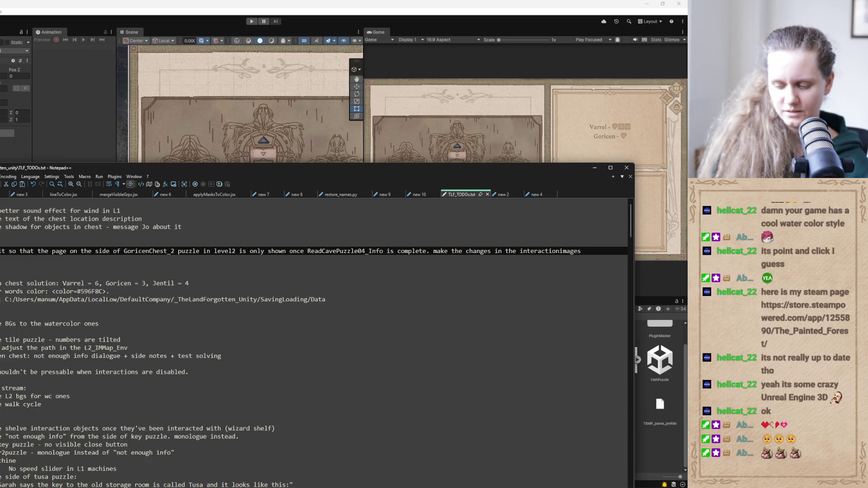
pyautogui.press('BackSpace')
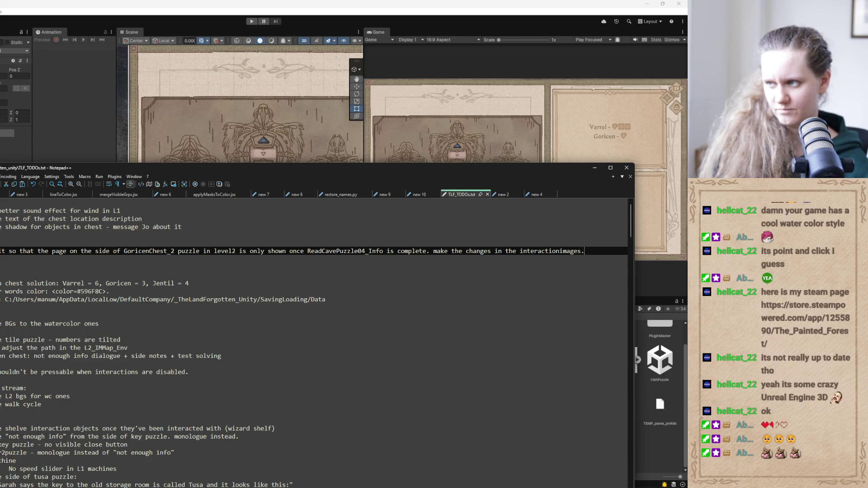
pyautogui.write('.imageInfos')
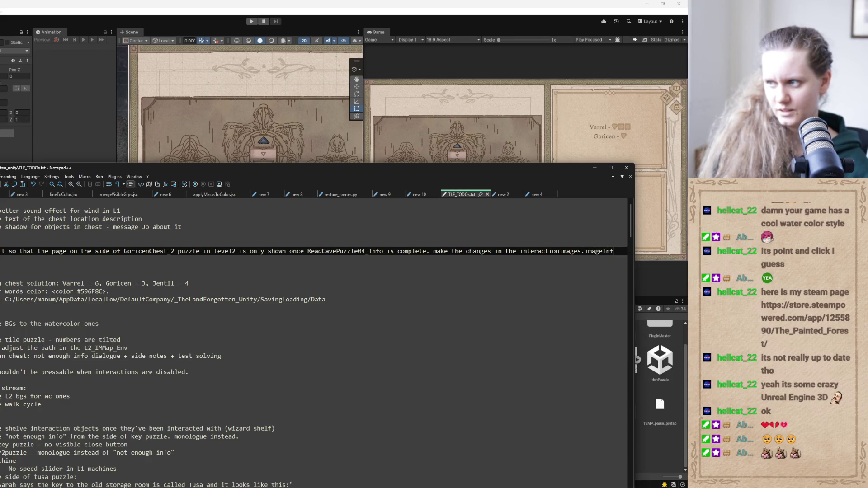
pyautogui.write(' fo')
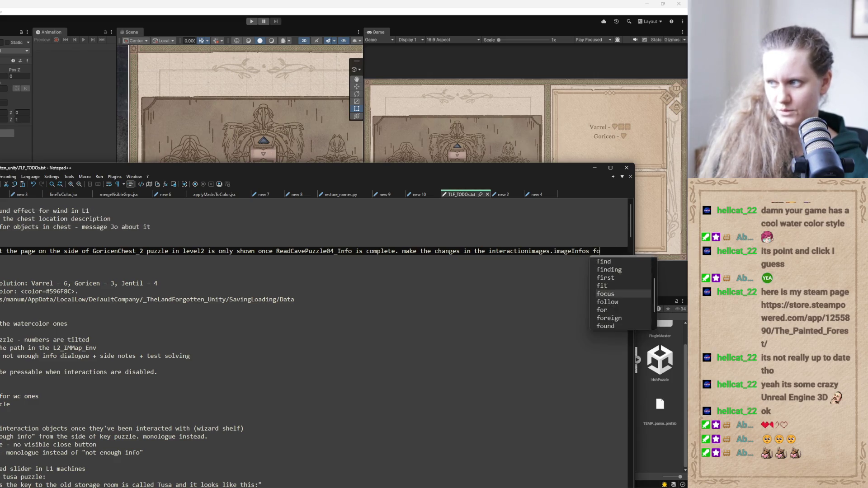
pyautogui.write('r the goricen chest image')
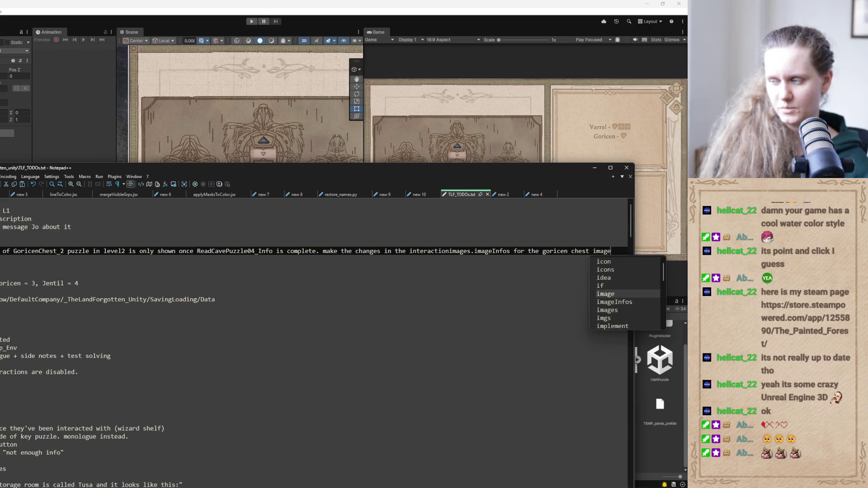
pyautogui.click(594, 168)
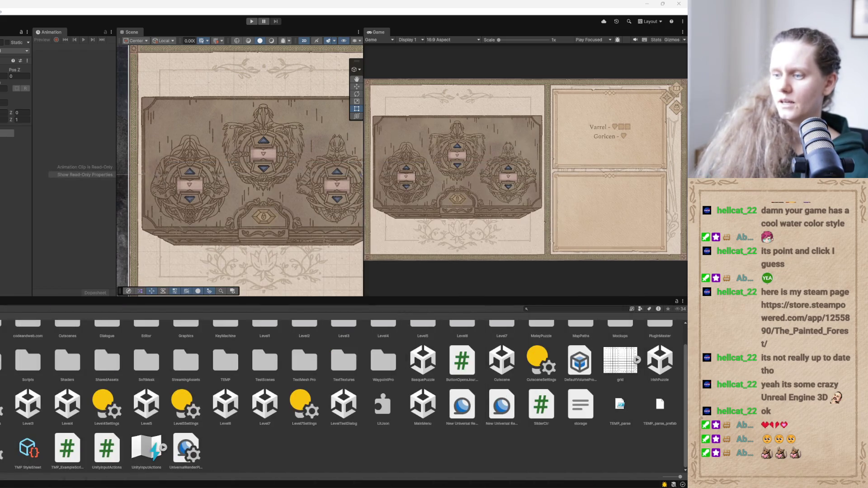
# Review Claude's summary of the GoricenChest2 arrow-button wiring edits, then minimize the chat
pyautogui.click(342, 472)
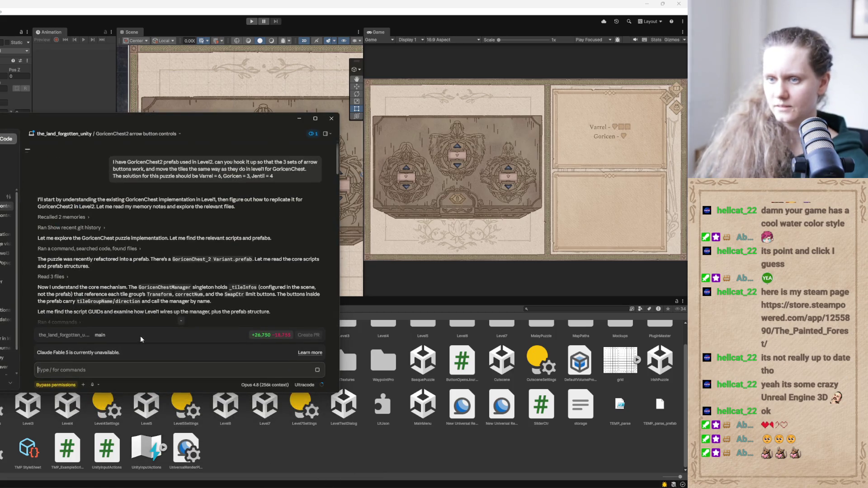
pyautogui.scroll(-10, 222, 259)
pyautogui.scroll(-10, 222, 259)
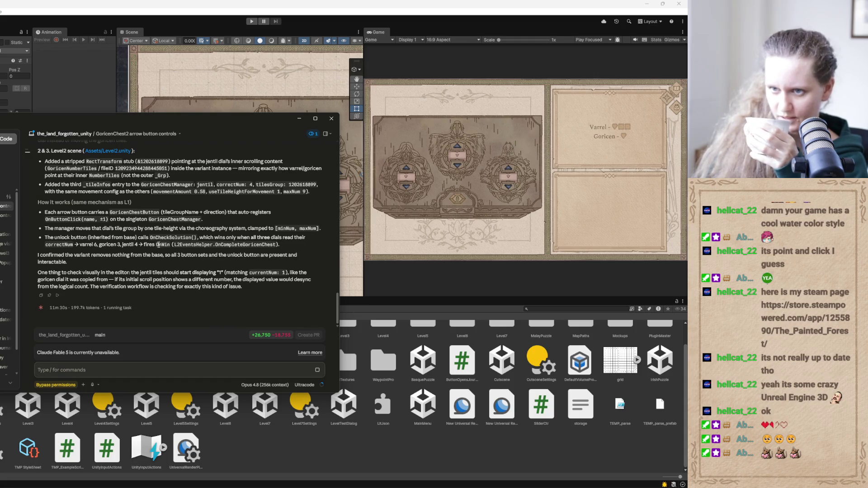
pyautogui.scroll(1, 174, 243)
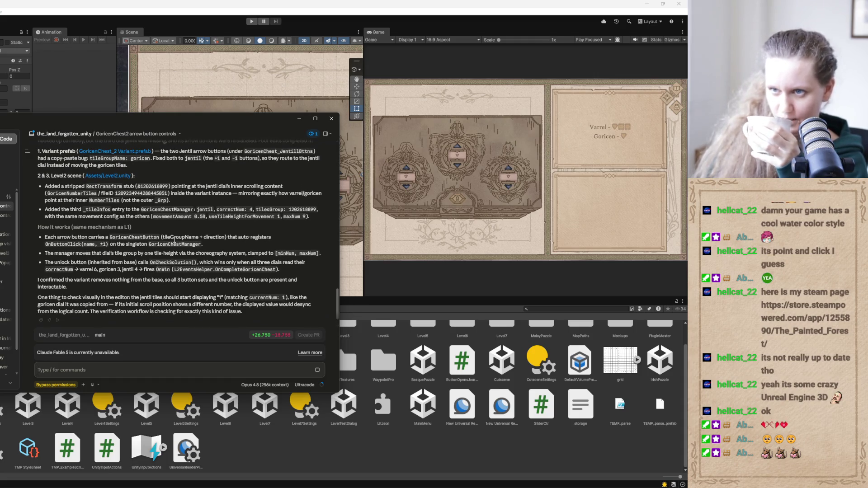
pyautogui.scroll(3, 174, 243)
pyautogui.scroll(2, 173, 240)
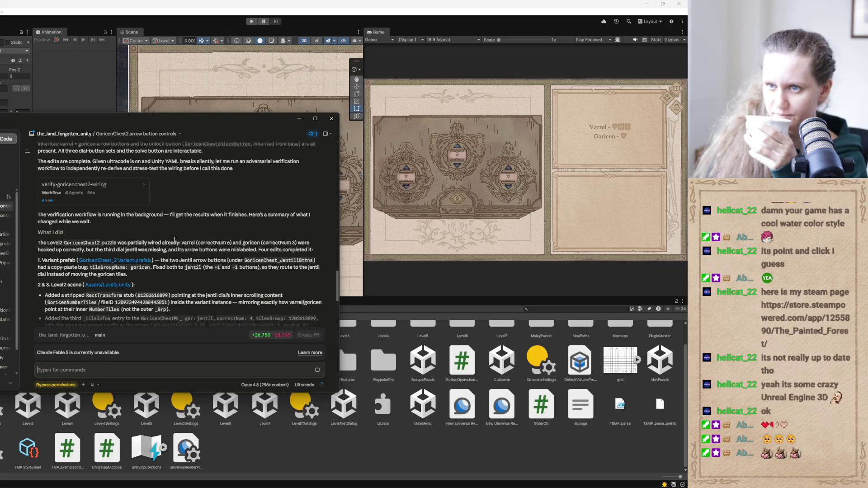
pyautogui.scroll(-6, 174, 239)
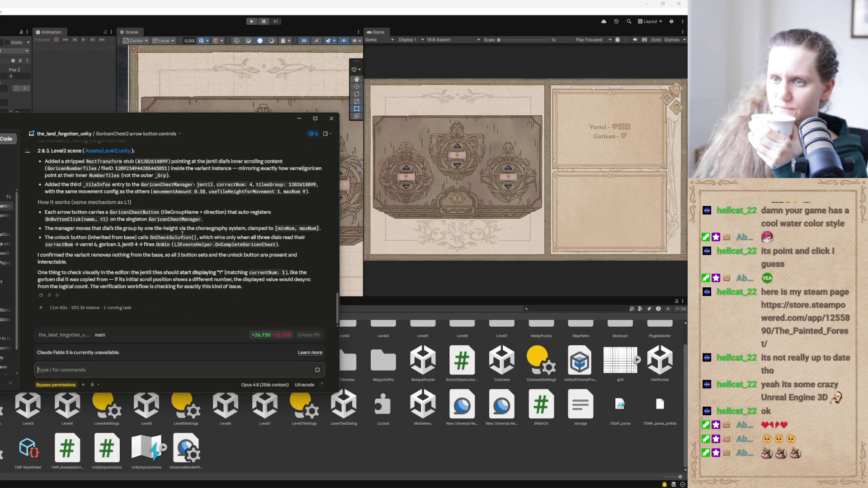
pyautogui.click(298, 118)
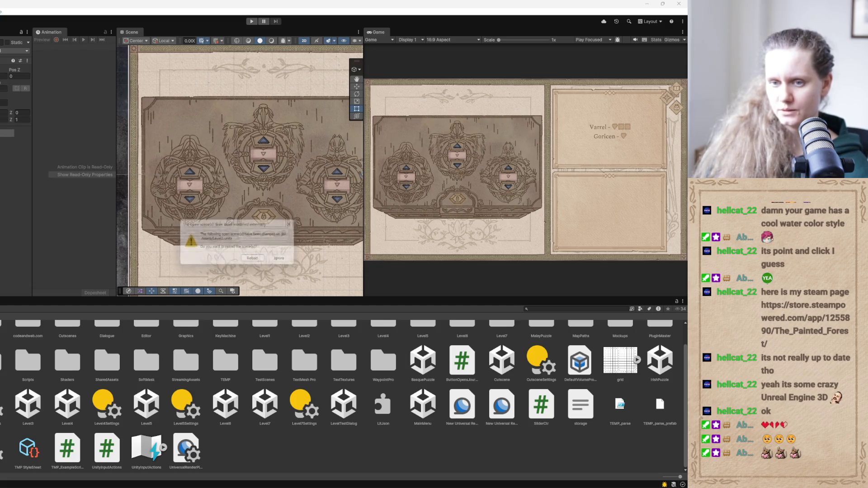
# Reload the externally changed Level2 scene, then briefly restore and re-minimize the Claude chat
pyautogui.click(266, 264)
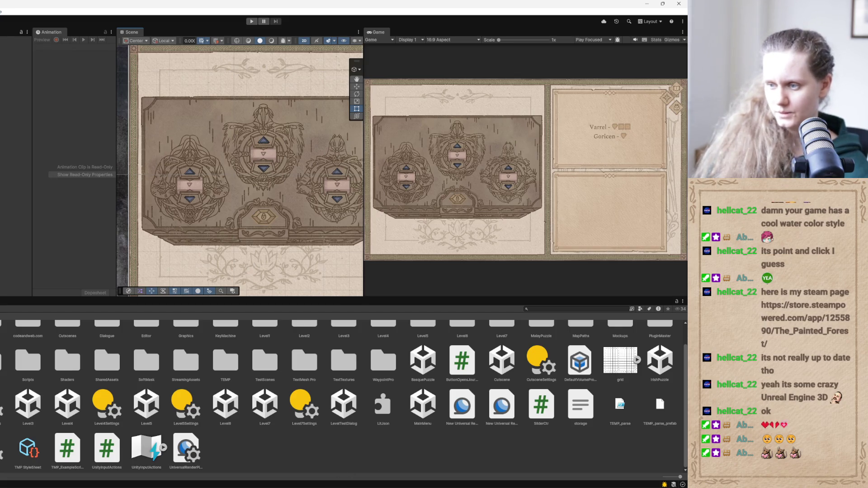
pyautogui.click(347, 485)
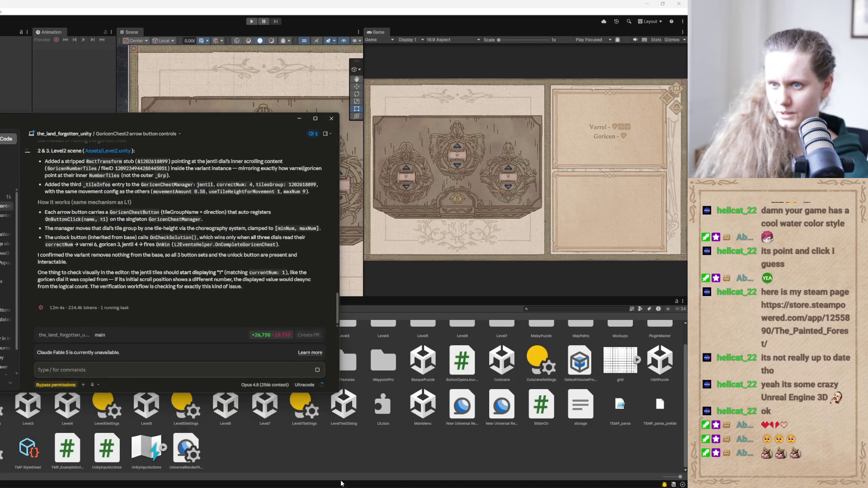
pyautogui.click(299, 119)
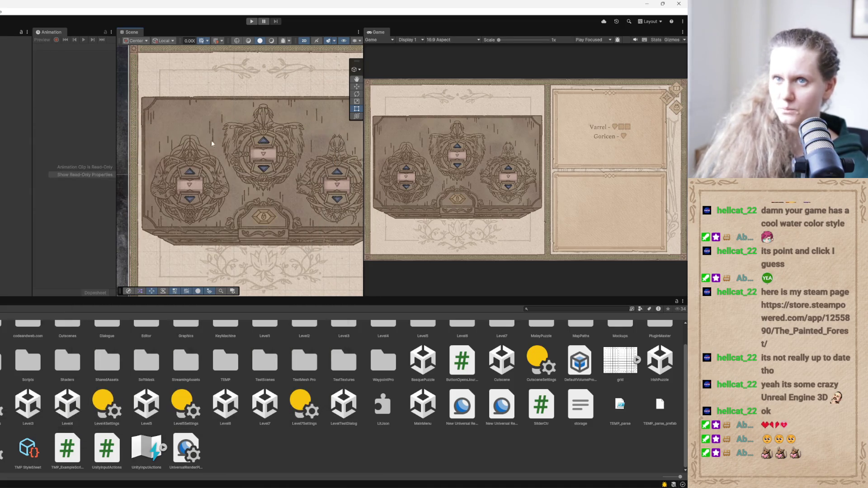
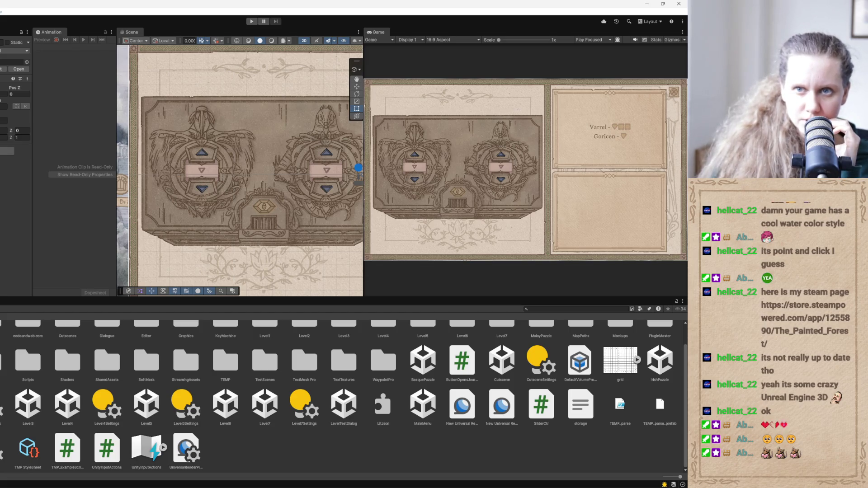
# Select the chest object so the opened chest with the book shows in the Scene and Game views
pyautogui.click(267, 171)
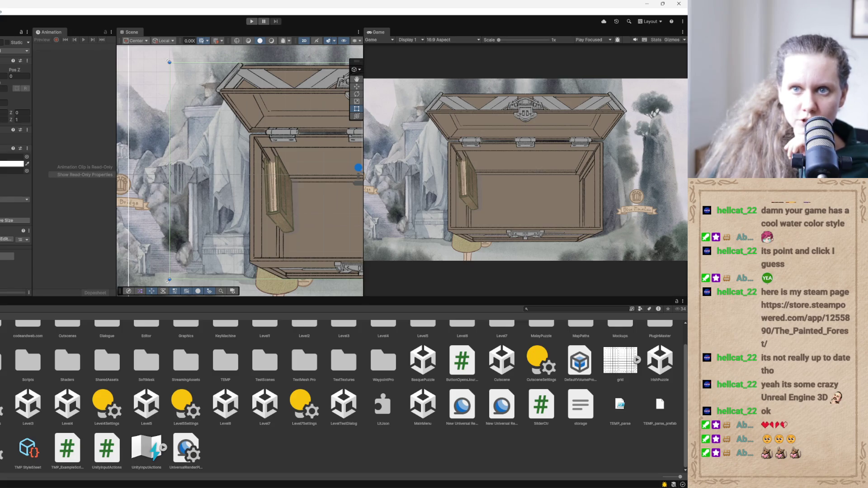
# Select the book object and ping its SingleFrame sprite in the Project window
pyautogui.click(167, 61)
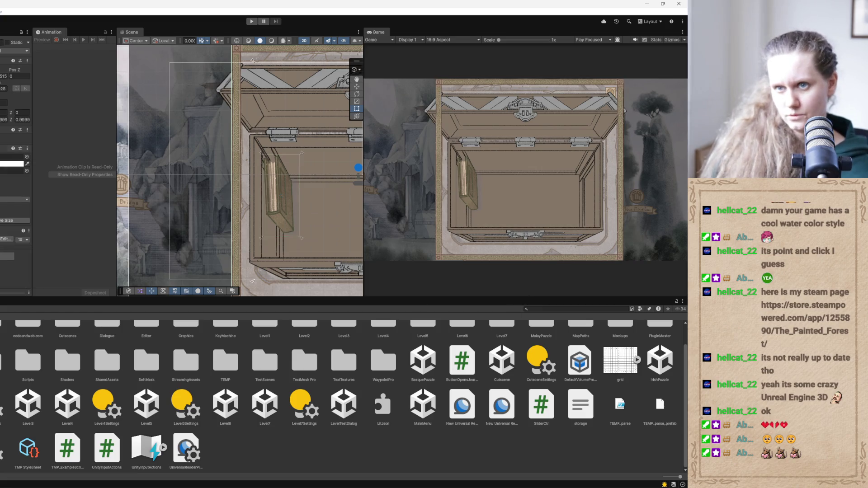
pyautogui.click(12, 156)
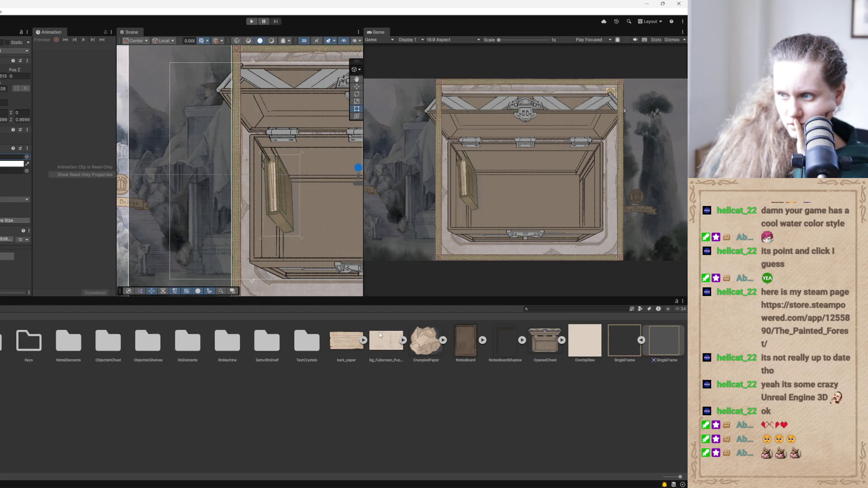
# Select the puzzle background texture, search the Project for 'bg_', then clear the search
pyautogui.click(378, 345)
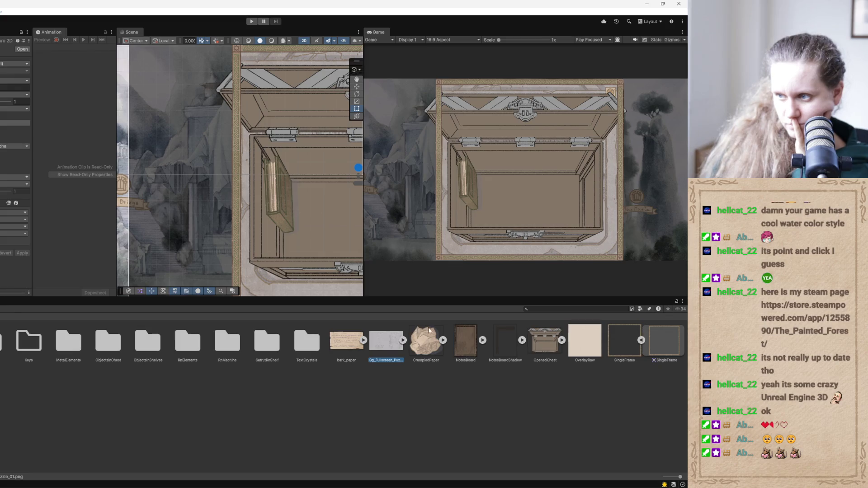
pyautogui.click(540, 308)
pyautogui.click(541, 308)
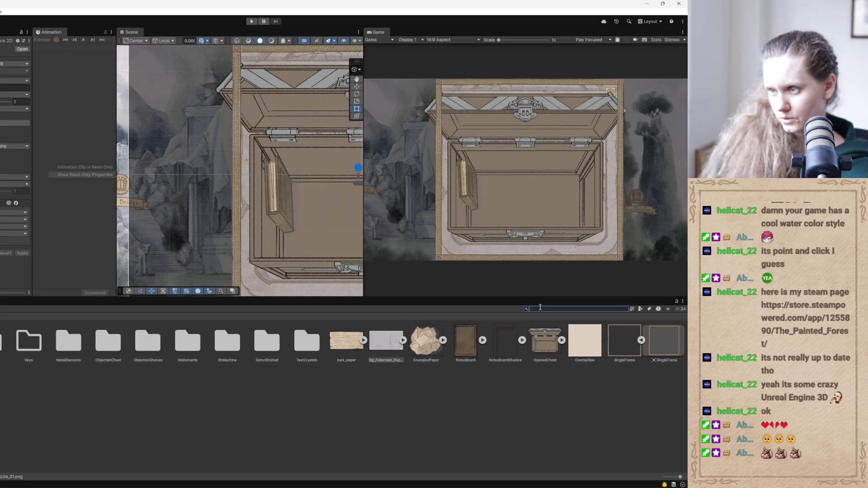
pyautogui.write('b')
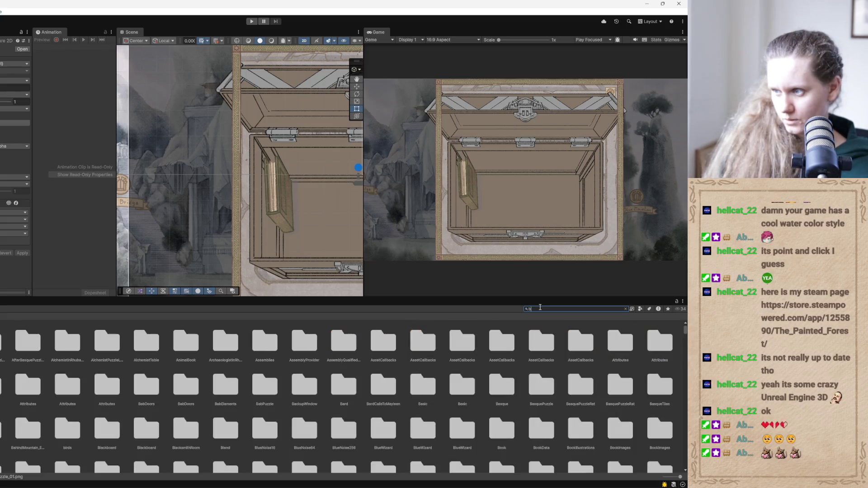
pyautogui.write('g_')
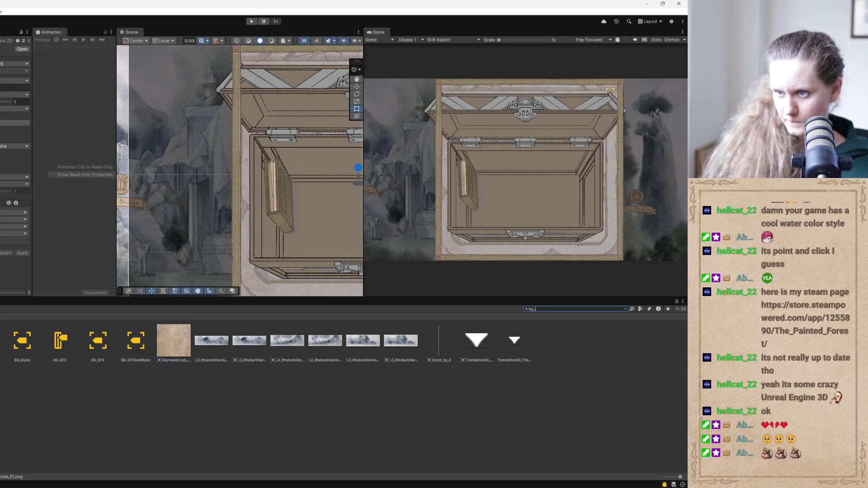
pyautogui.click(625, 309)
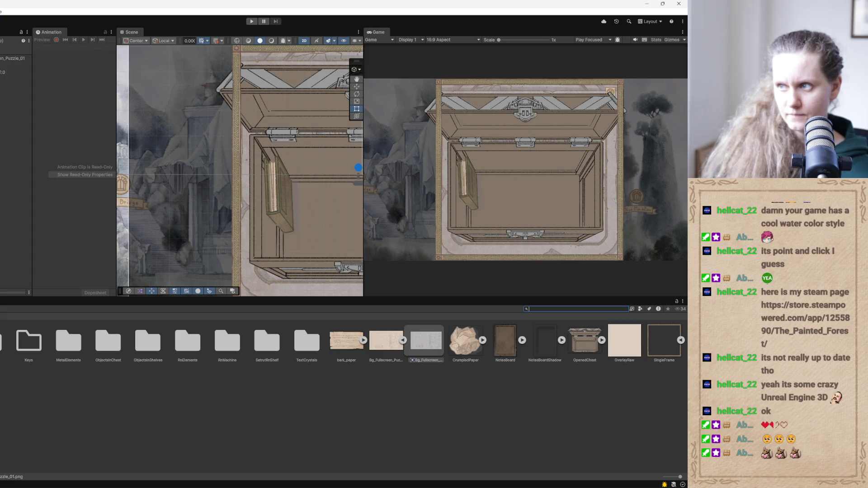
# Find the OpenedChest sprite asset and drag it out of the chest art folder into another folder
pyautogui.click(1, 325)
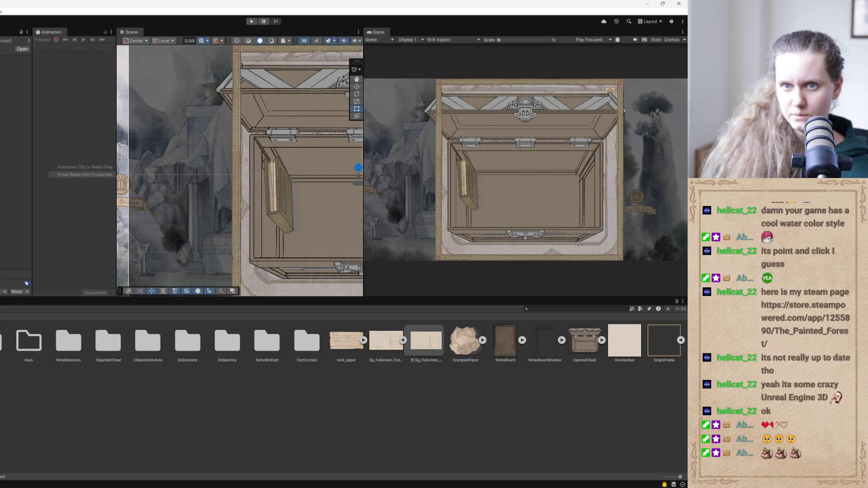
pyautogui.click(281, 195)
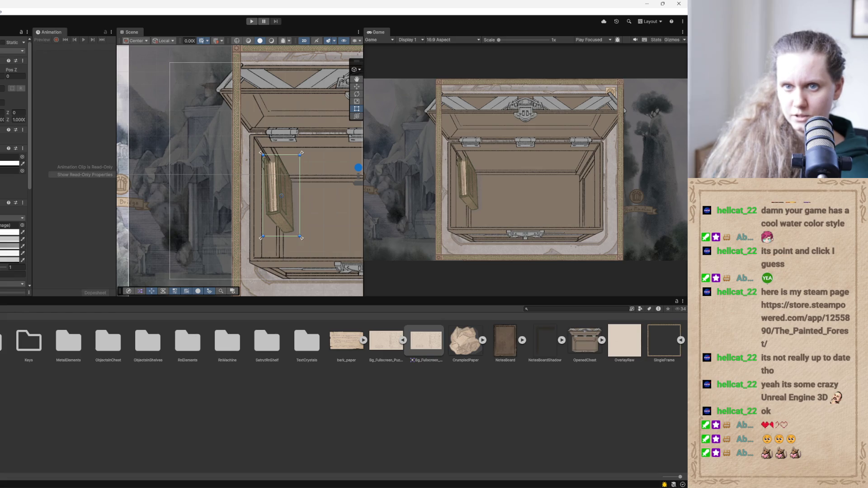
pyautogui.click(13, 157)
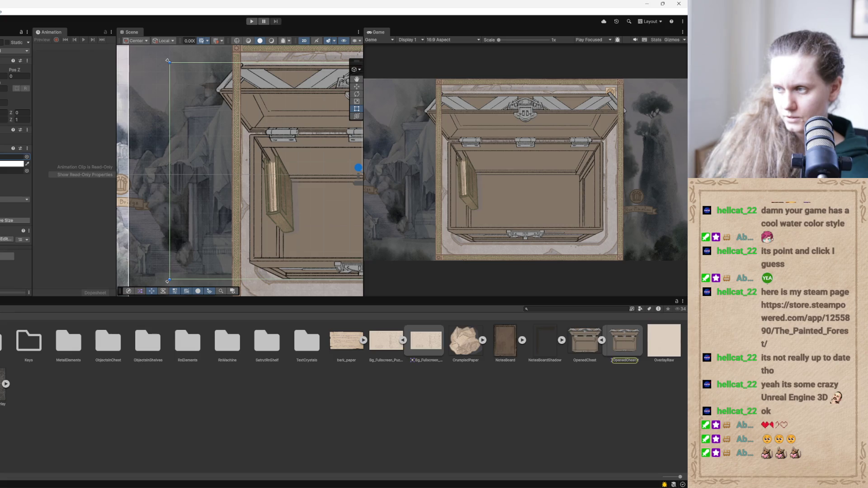
pyautogui.click(579, 348)
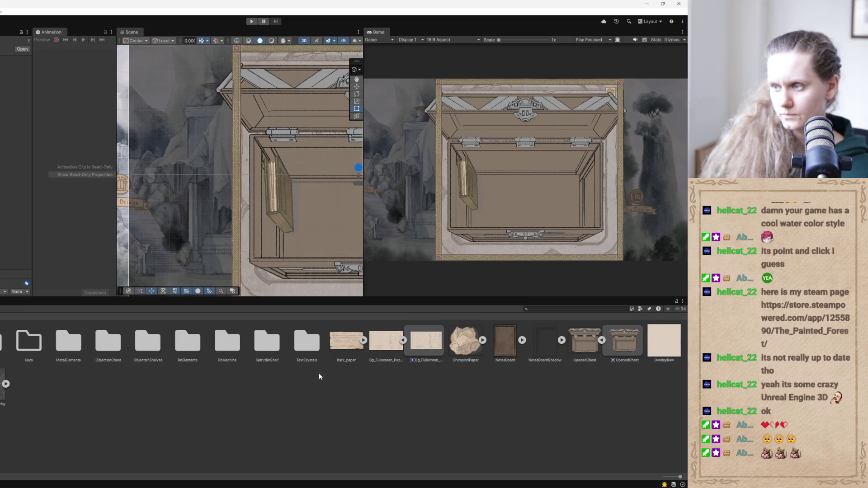
pyautogui.click(586, 347)
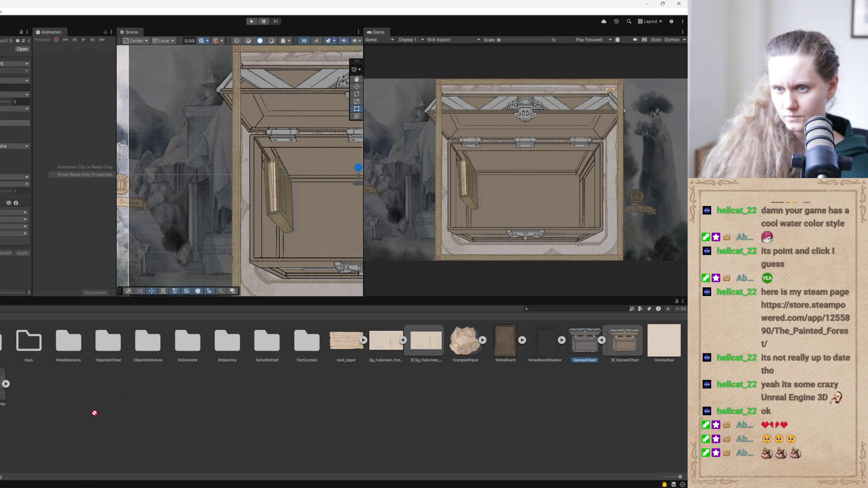
pyautogui.moveTo(4, 361); pyautogui.dragTo(4, 361)
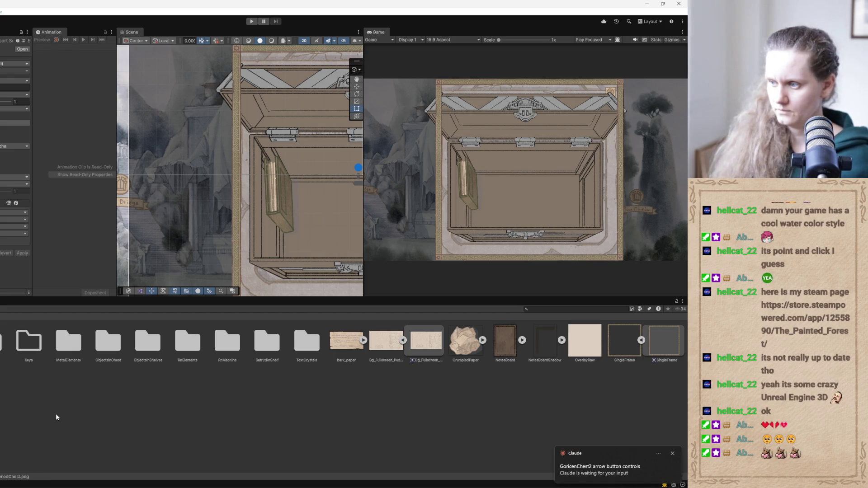
pyautogui.click(597, 470)
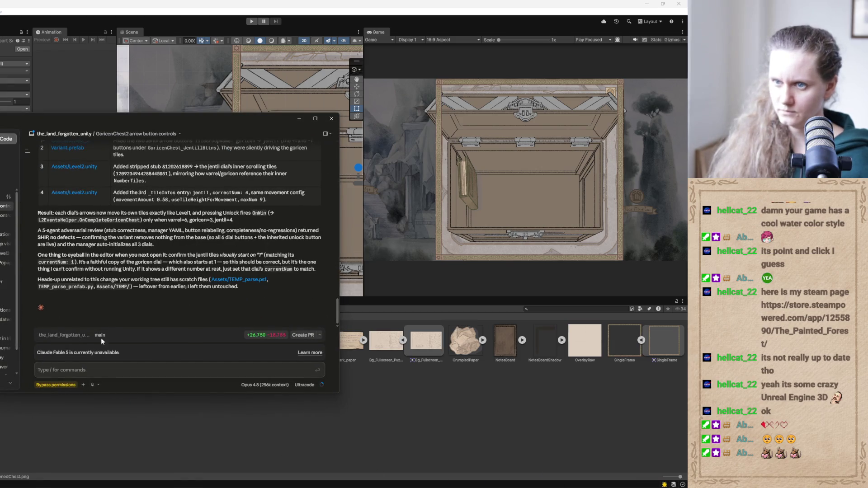
pyautogui.scroll(3, 165, 310)
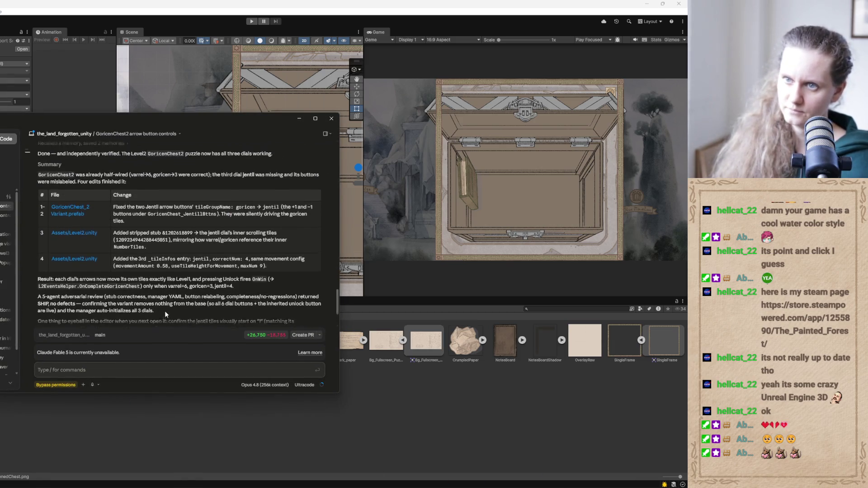
pyautogui.scroll(1, 164, 310)
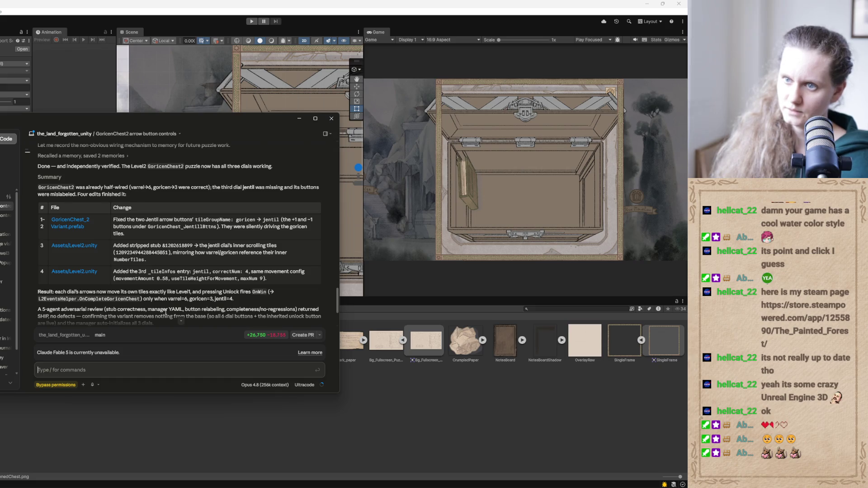
pyautogui.scroll(-4, 165, 312)
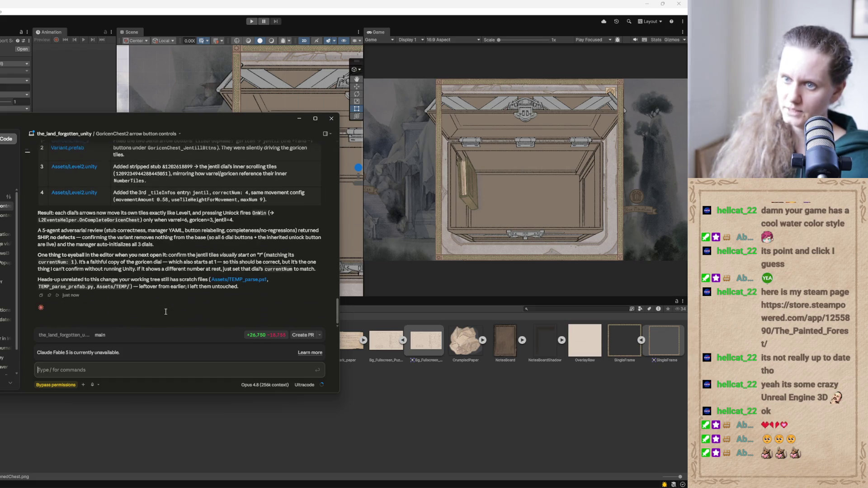
pyautogui.click(299, 118)
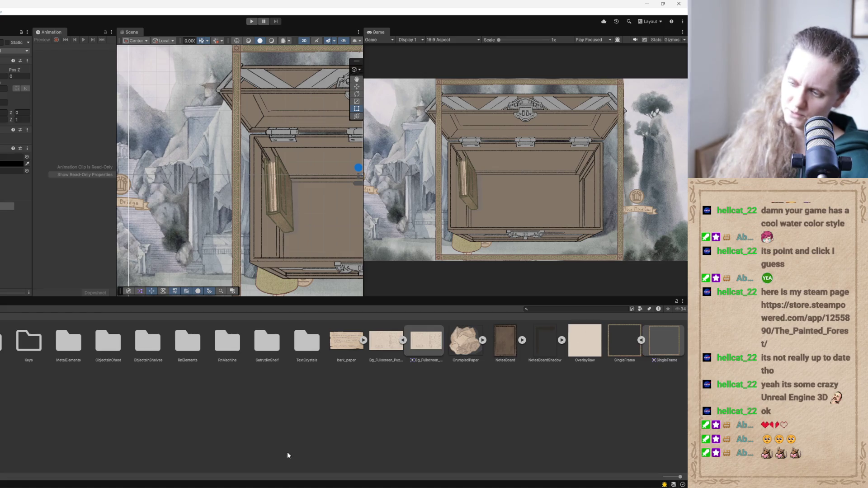
# Open the three-dial chest level scene from the Assets root, saving Level1's changes first
pyautogui.click(1, 316)
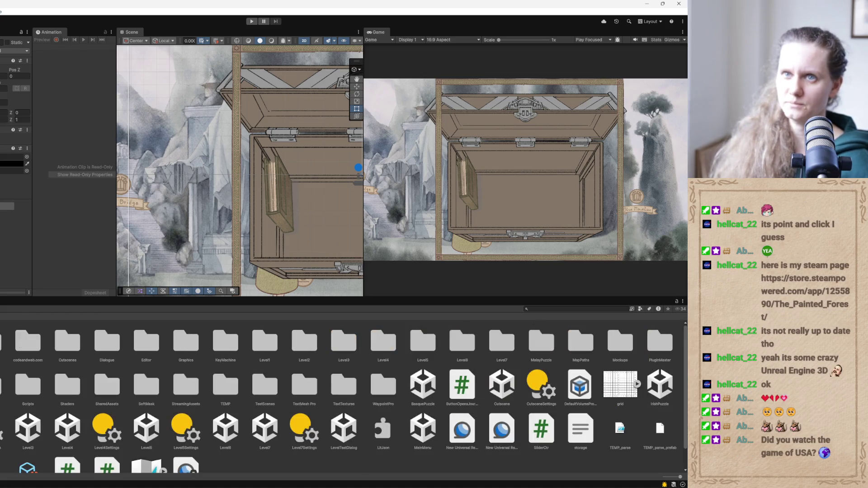
pyautogui.doubleClick(437, 423)
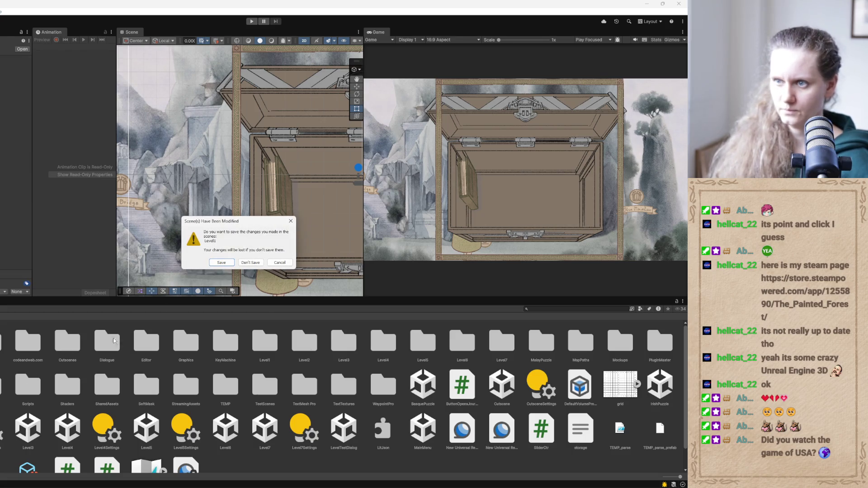
pyautogui.click(225, 264)
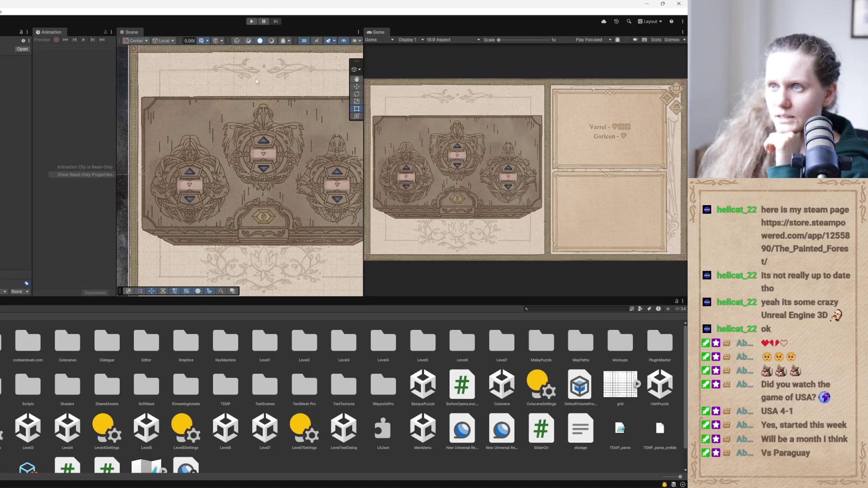
# Enter Play mode, widen the Game view, and cycle the left, centre and right dial symbols
pyautogui.click(251, 22)
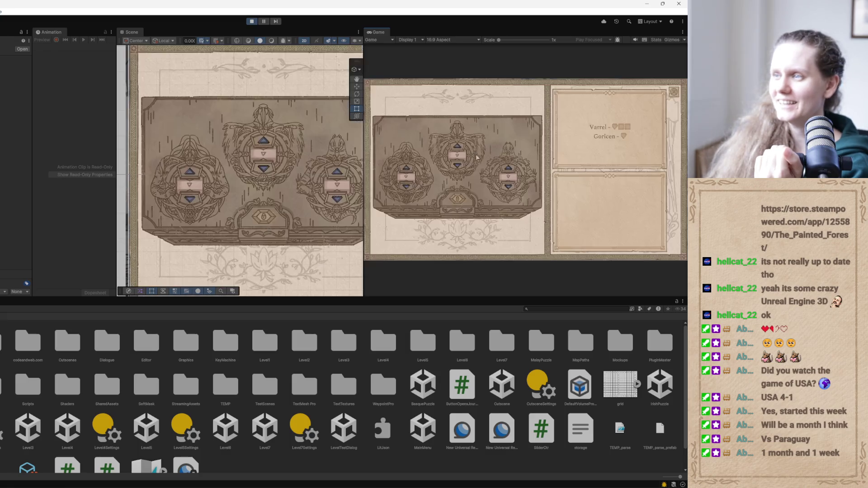
pyautogui.moveTo(363, 186); pyautogui.dragTo(267, 186)
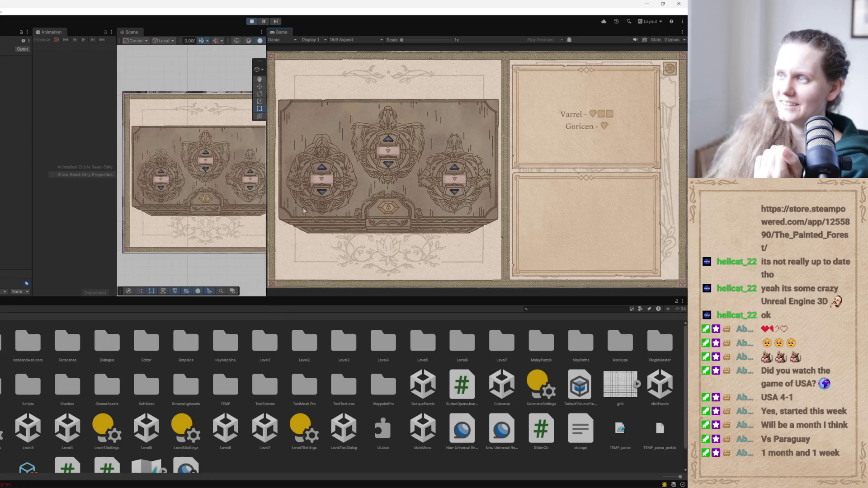
pyautogui.click(322, 170)
pyautogui.click(322, 170)
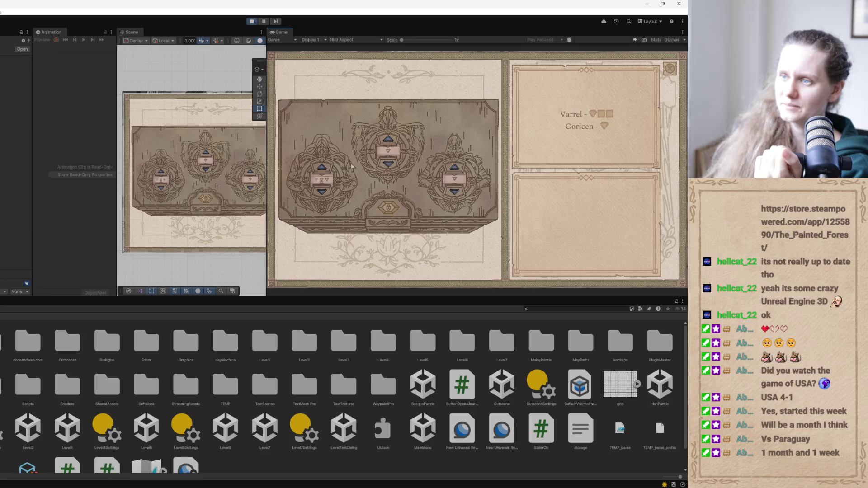
pyautogui.click(388, 142)
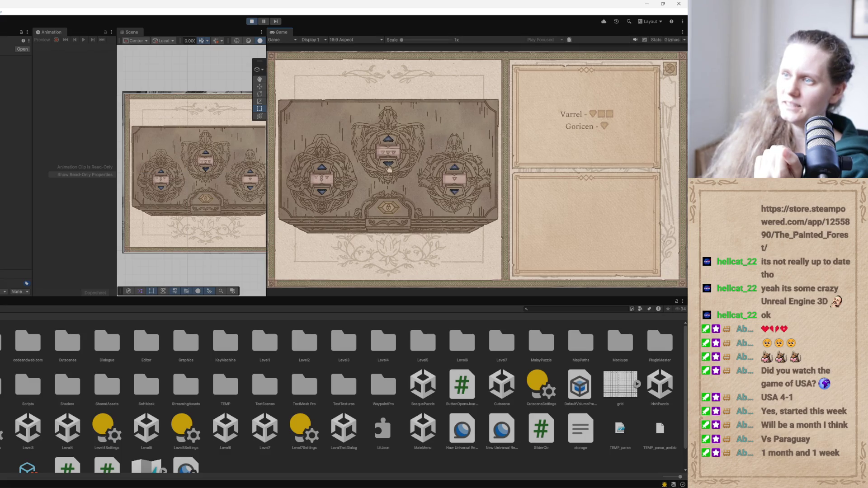
pyautogui.click(456, 169)
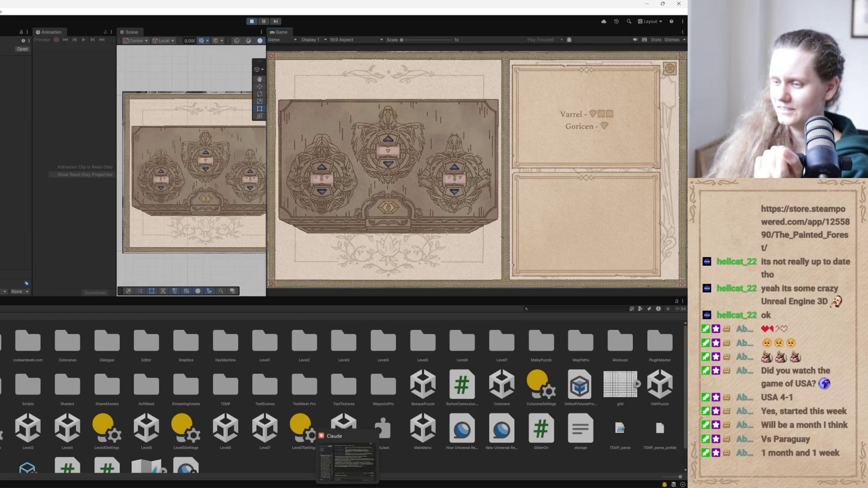
pyautogui.click(352, 456)
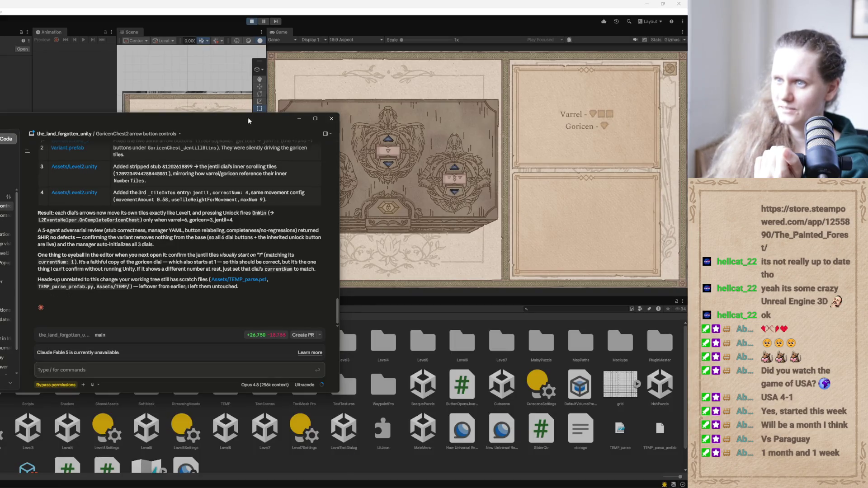
pyautogui.click(298, 119)
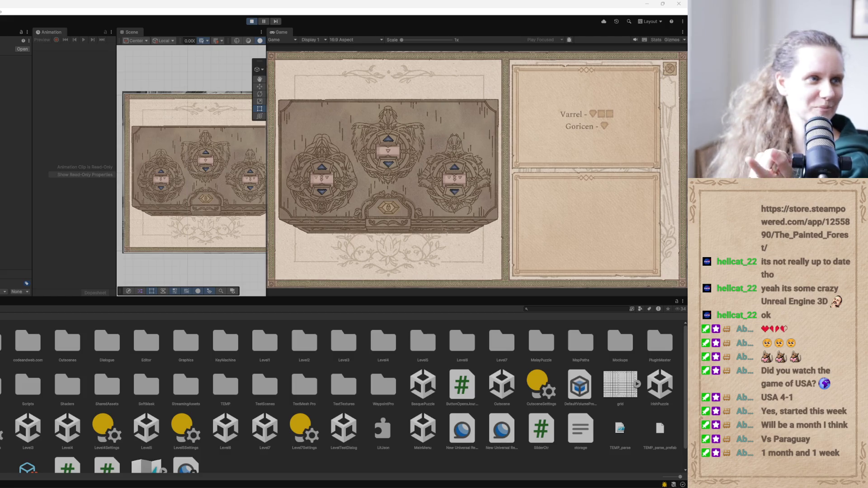
# Turn the centre and right dials, submit the combination to open the chest, and exit Play mode
pyautogui.click(389, 140)
pyautogui.click(390, 142)
pyautogui.click(389, 141)
pyautogui.click(388, 140)
pyautogui.click(389, 140)
pyautogui.click(389, 140)
pyautogui.click(389, 141)
pyautogui.click(389, 140)
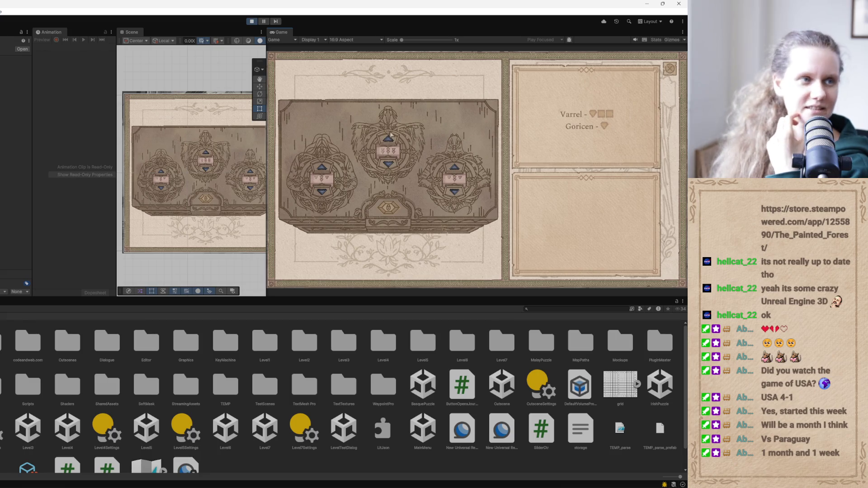
pyautogui.click(393, 210)
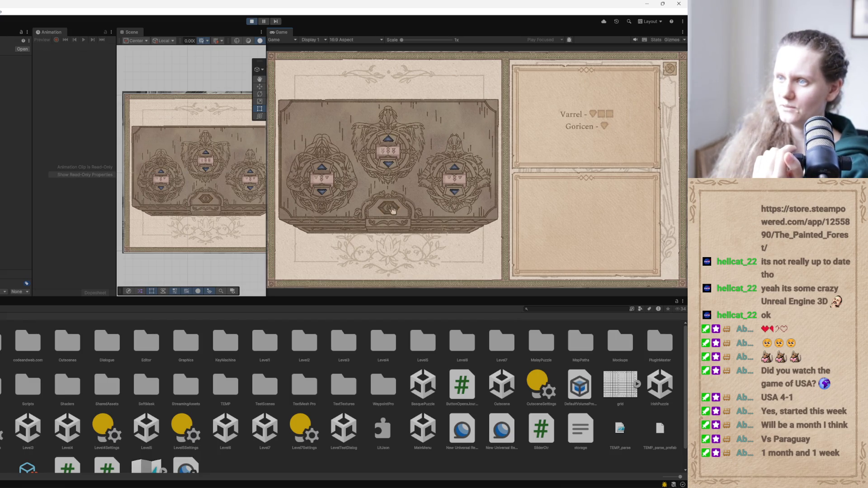
pyautogui.click(454, 168)
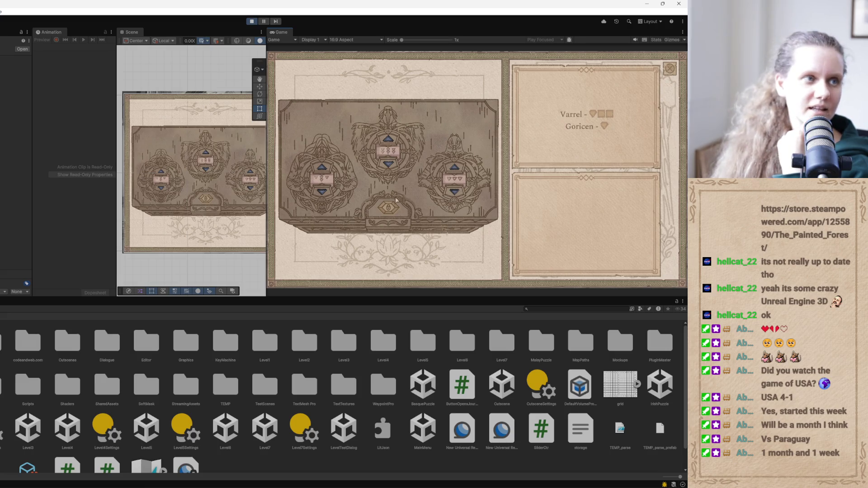
pyautogui.click(387, 221)
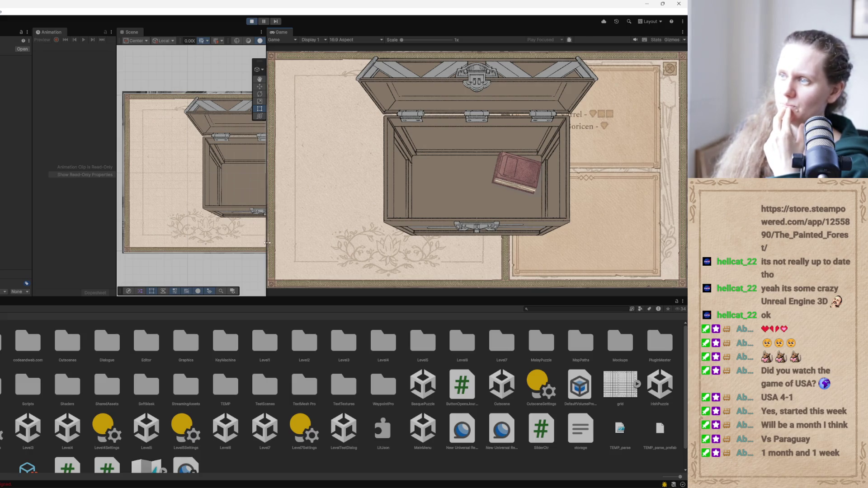
pyautogui.hotkey('ctrl', 'p')
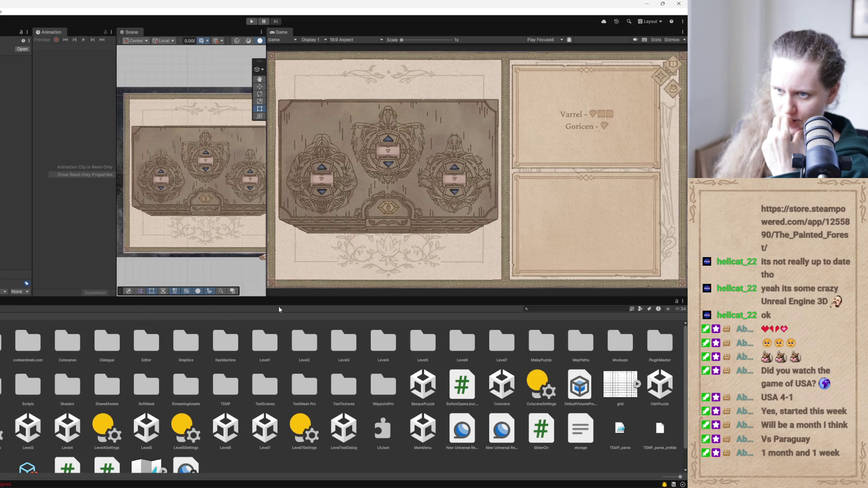
# Search the Project for 'goricenchest' and open the GoricenChest_2 Variant prefab in Prefab Mode
pyautogui.click(543, 309)
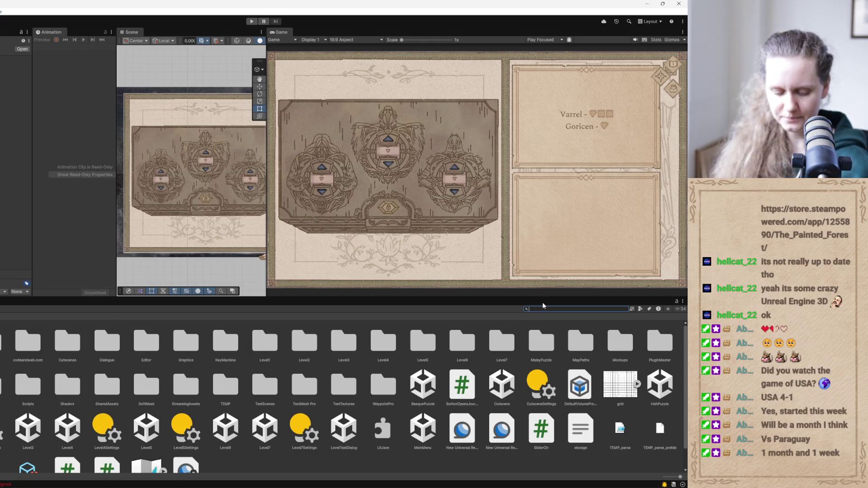
pyautogui.write('goricen')
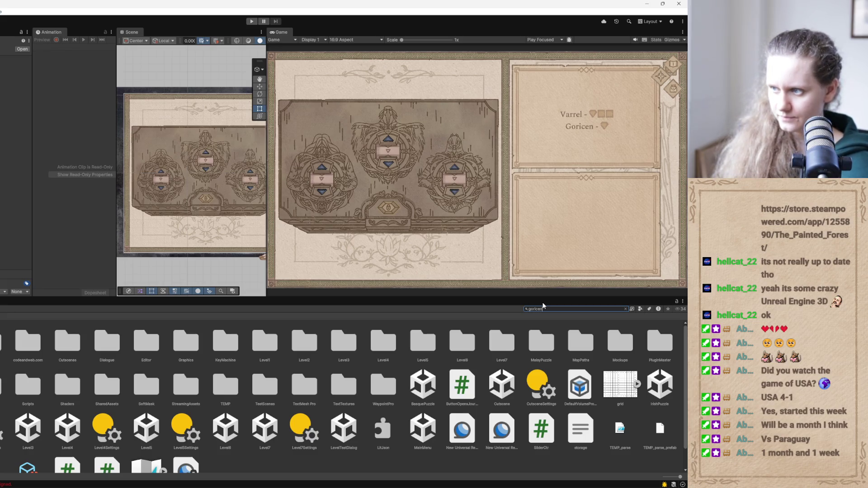
pyautogui.write('chest')
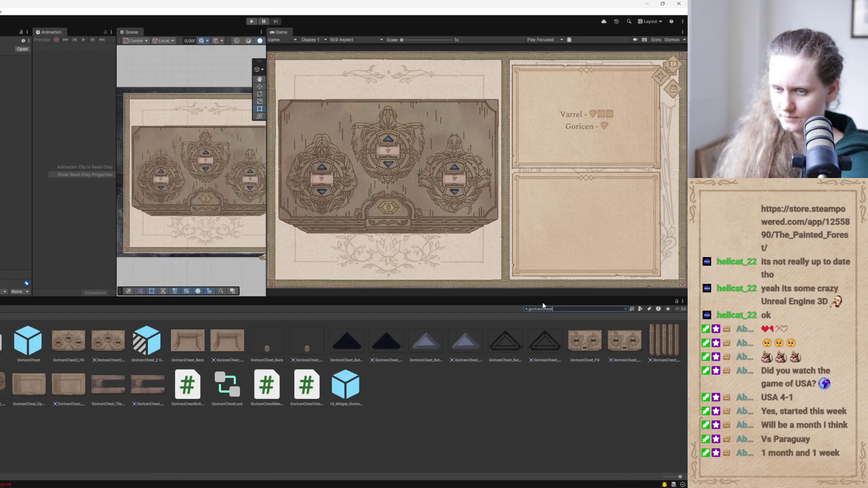
pyautogui.doubleClick(146, 340)
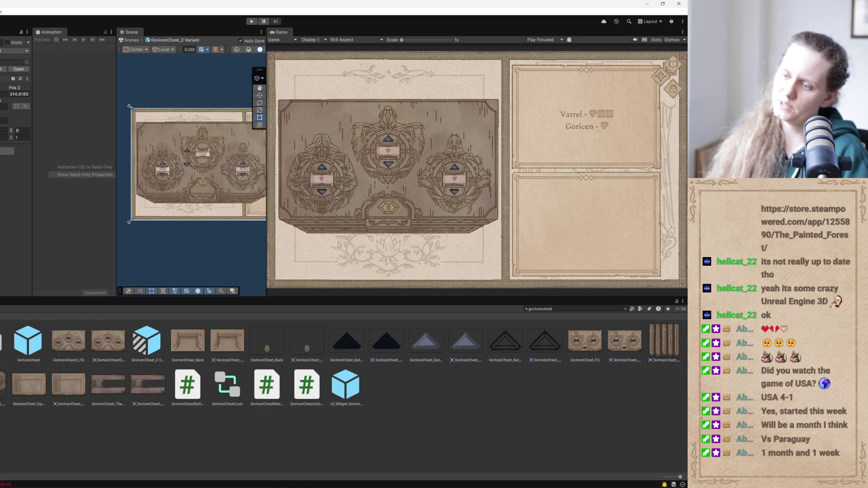
pyautogui.moveTo(302, 469)
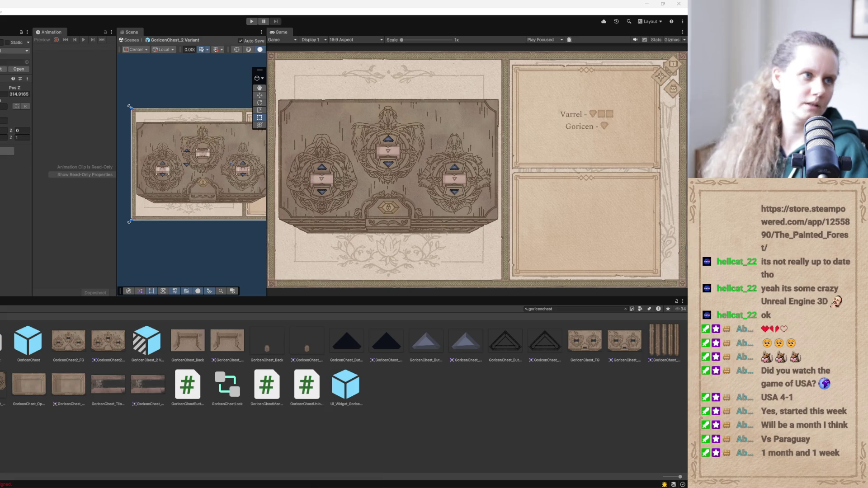
pyautogui.hotkey('alt', 'Tab')
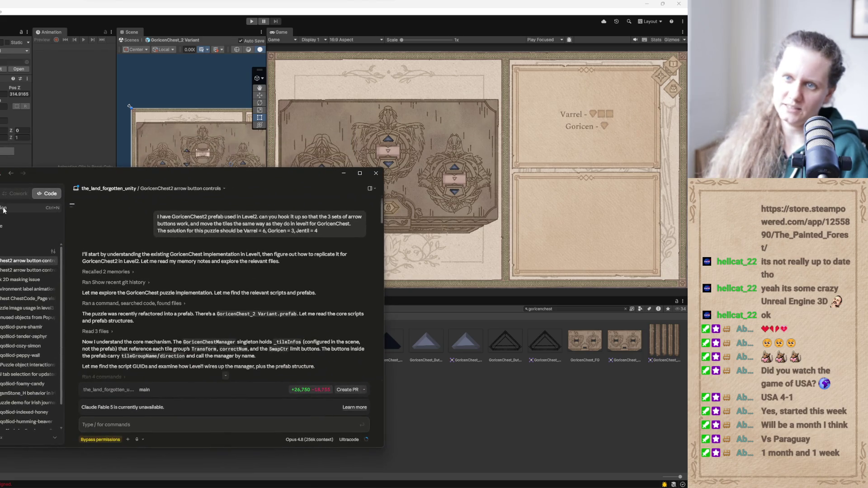
# Start a new Claude session and dictate the prompt about level one's exit-icon label letters forming a word
pyautogui.click(12, 228)
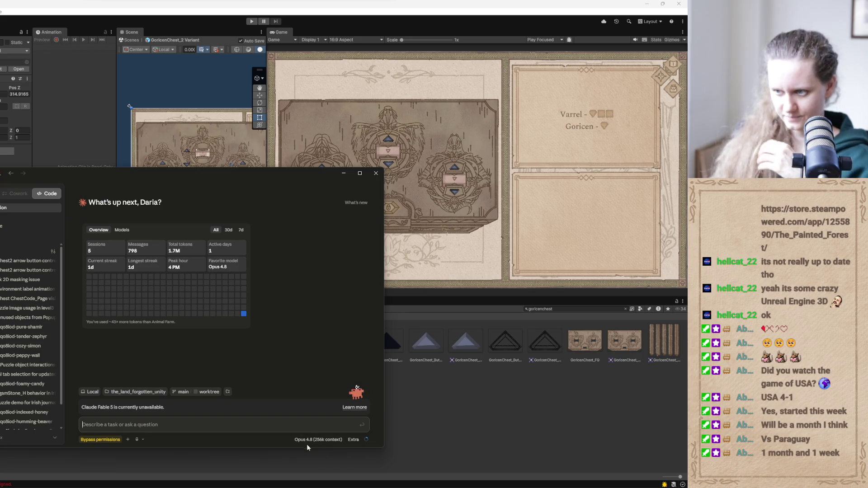
pyautogui.click(138, 439)
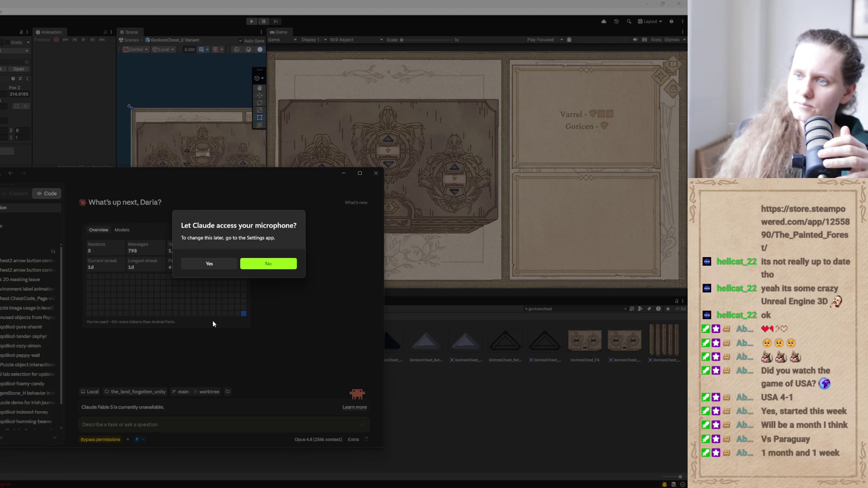
pyautogui.click(210, 266)
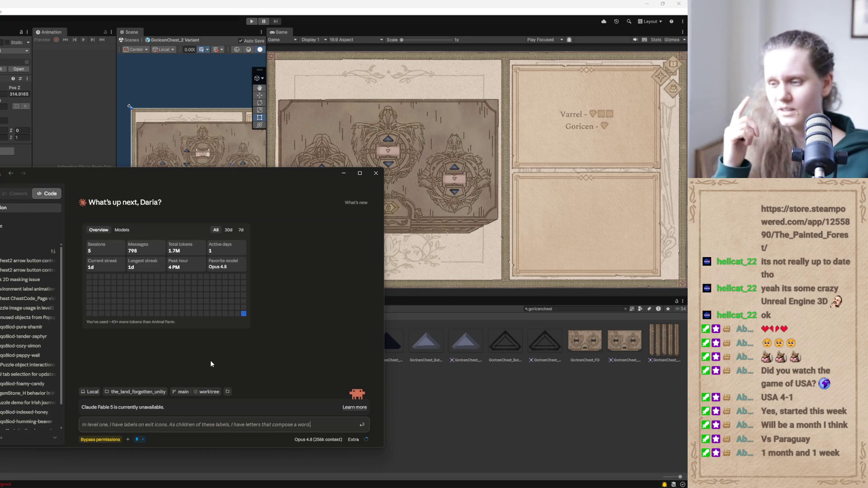
pyautogui.write(' You know what?')
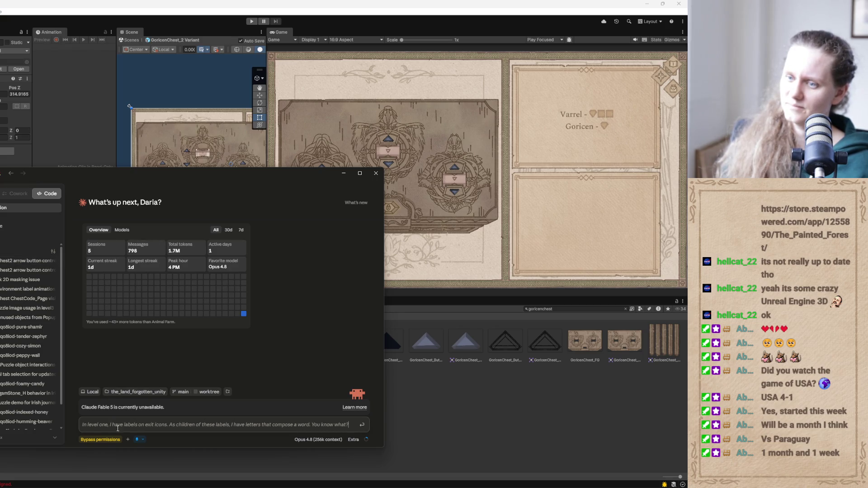
pyautogui.write(' Wait on this for a bit')
pyautogui.click(138, 442)
# Delete the unwanted trailing sentences from the dictated prompt
pyautogui.moveTo(139, 426); pyautogui.dragTo(315, 418)
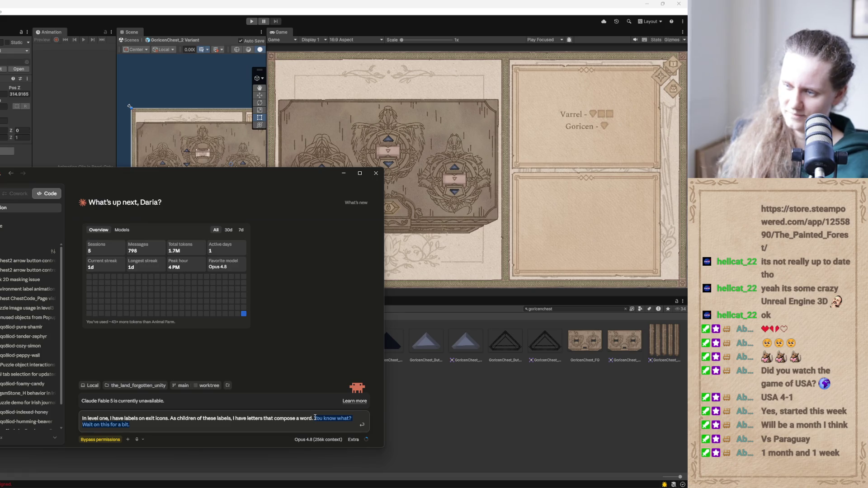
pyautogui.press('BackSpace')
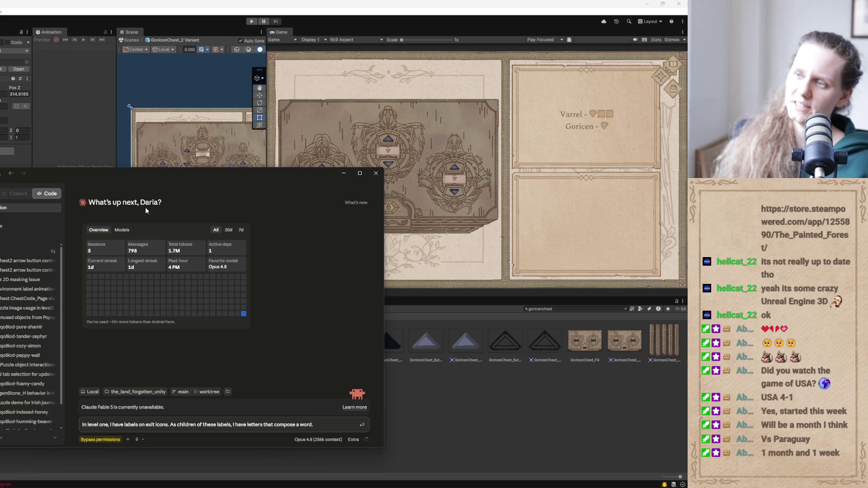
pyautogui.click(344, 174)
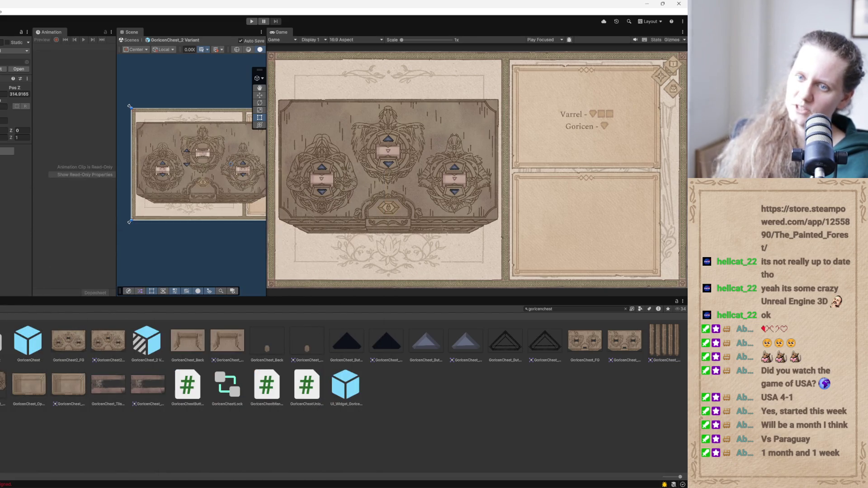
# Clear the search, exit the prefab to the level scene, frame the open chest larger, and switch to Notepad++'s 'new 2'
pyautogui.click(625, 309)
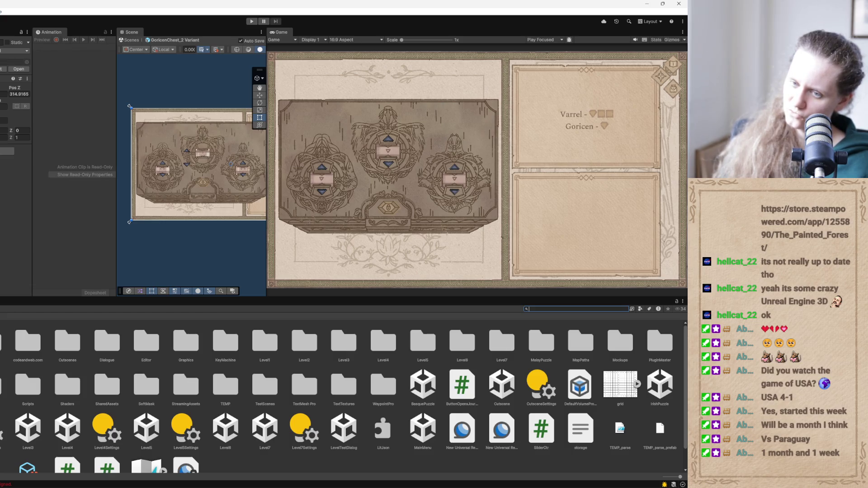
pyautogui.click(316, 466)
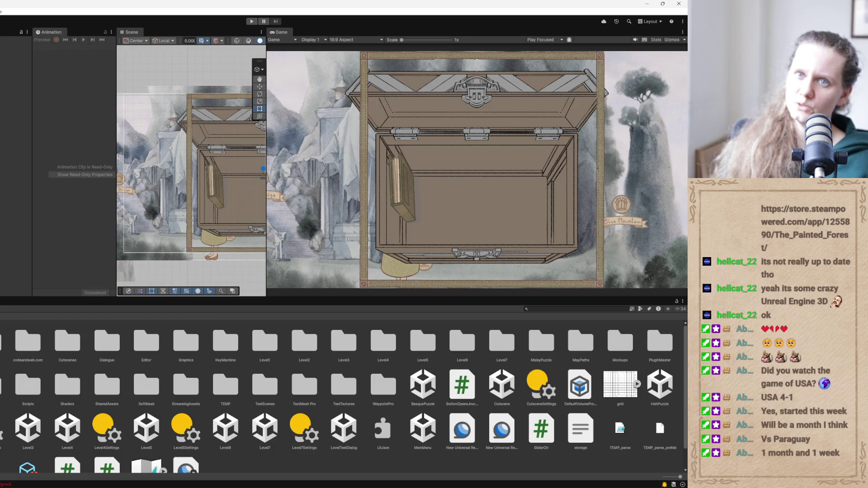
pyautogui.click(190, 190)
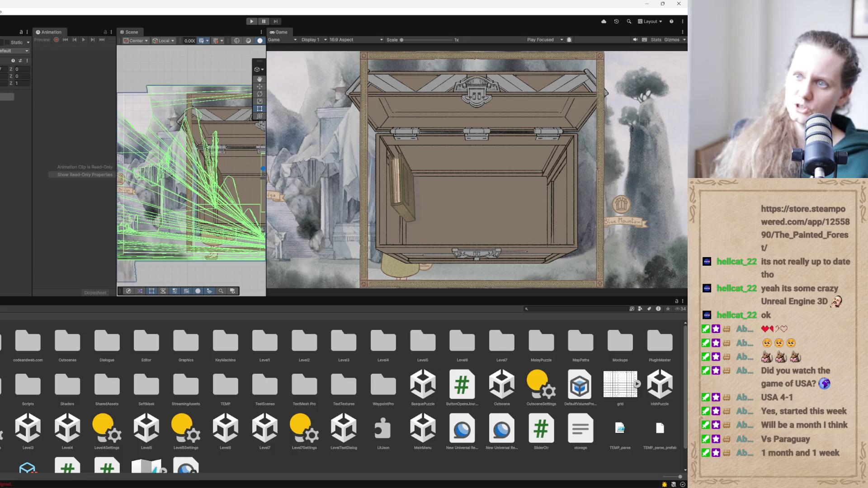
pyautogui.moveTo(265, 193); pyautogui.dragTo(444, 199)
pyautogui.scroll(-5, 329, 207)
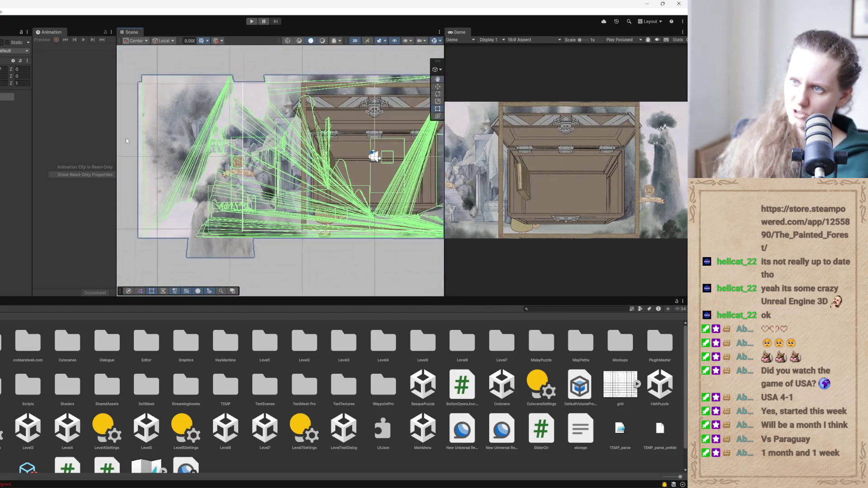
pyautogui.moveTo(158, 198); pyautogui.dragTo(183, 213)
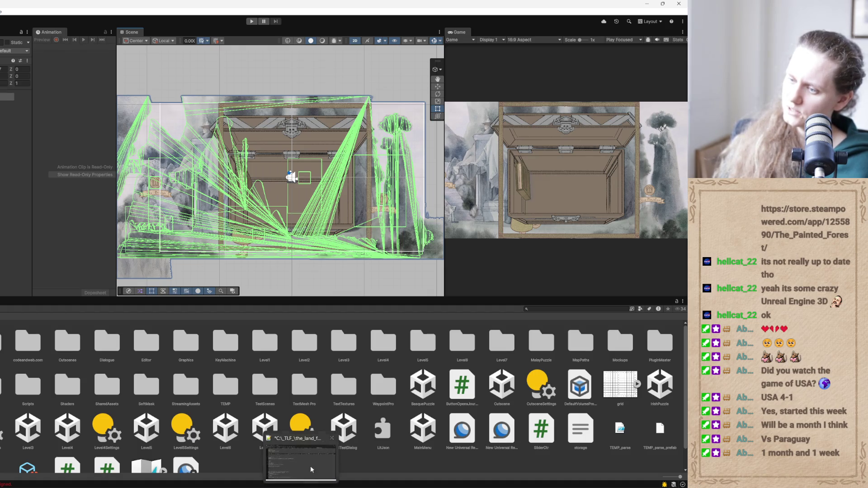
pyautogui.click(300, 447)
pyautogui.click(503, 195)
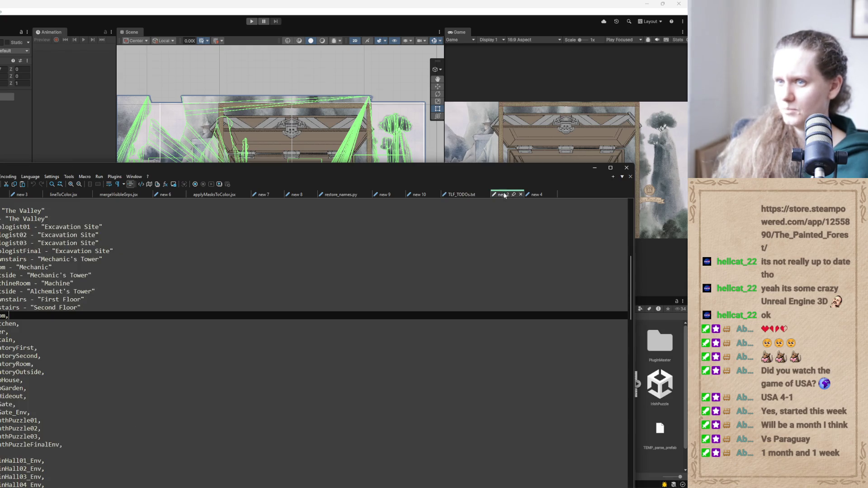
# Scroll to the top of 'new 2', reposition the window, and select the lines from Qoli's Room to Kitchen
pyautogui.scroll(-2, 222, 280)
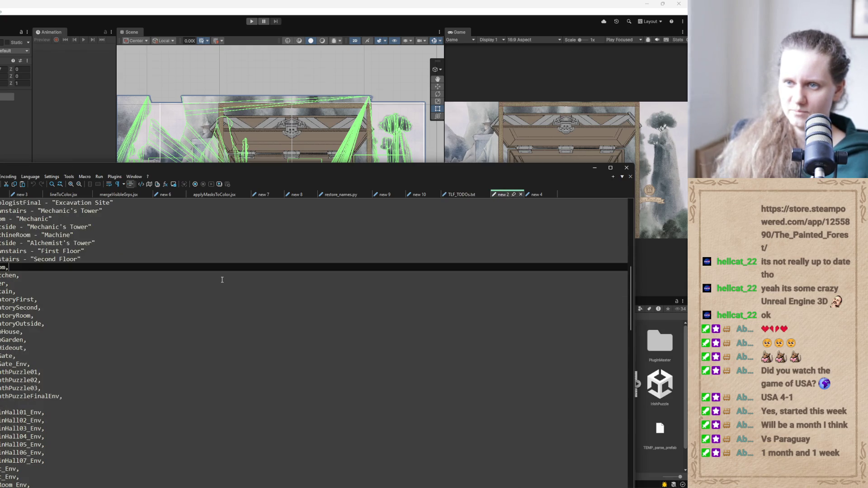
pyautogui.scroll(1, 222, 280)
pyautogui.scroll(-7, 222, 280)
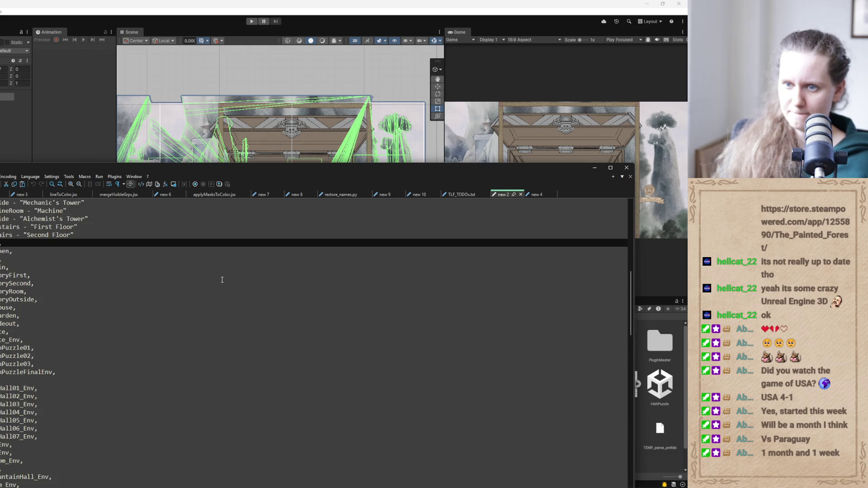
pyautogui.scroll(-10, 222, 279)
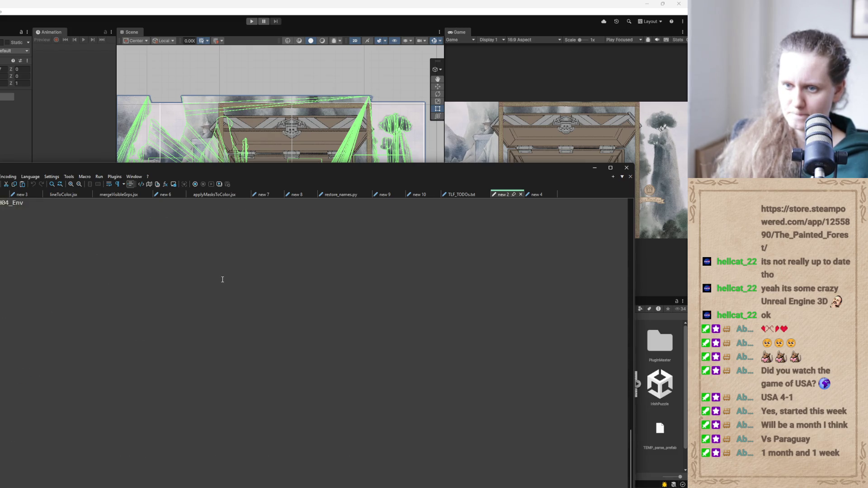
pyautogui.scroll(15, 222, 279)
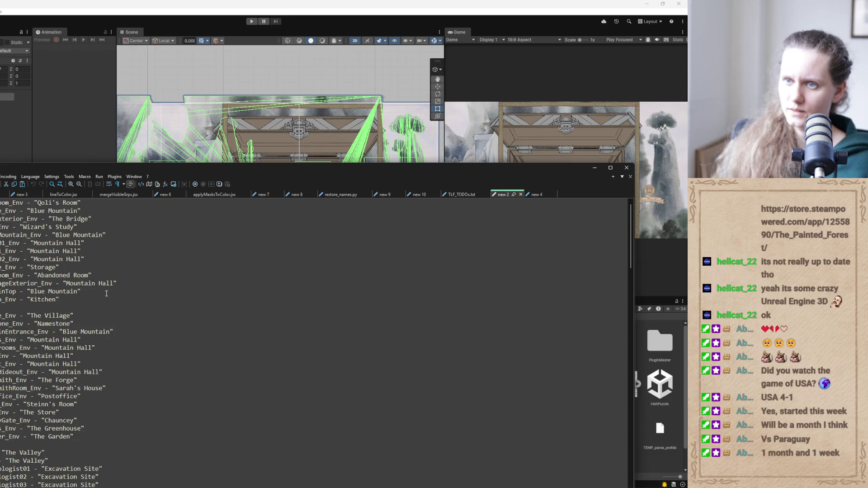
pyautogui.hscroll(5, 37, 228)
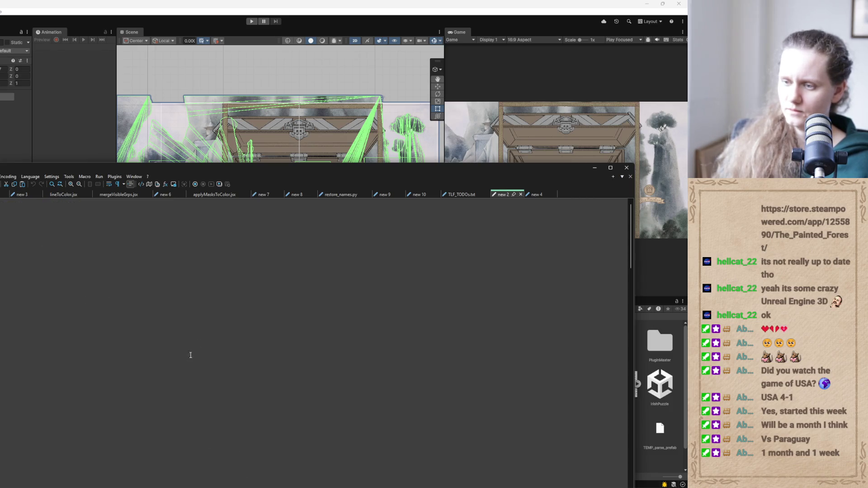
pyautogui.moveTo(286, 169)
pyautogui.mouseDown()
pyautogui.moveTo(203, 35)
pyautogui.moveTo(256, 93)
pyautogui.mouseUp()
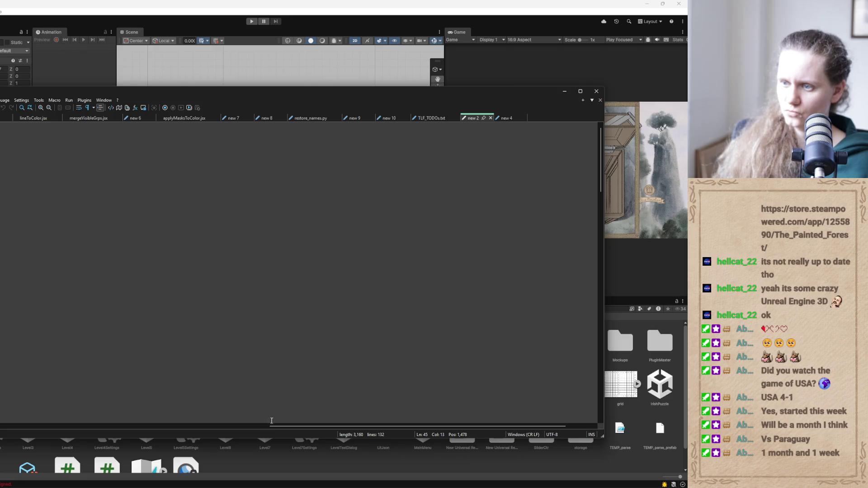
pyautogui.moveTo(270, 427)
pyautogui.mouseDown()
pyautogui.moveTo(68, 426)
pyautogui.moveTo(269, 426)
pyautogui.mouseUp()
pyautogui.hscroll(-5, 299, 271)
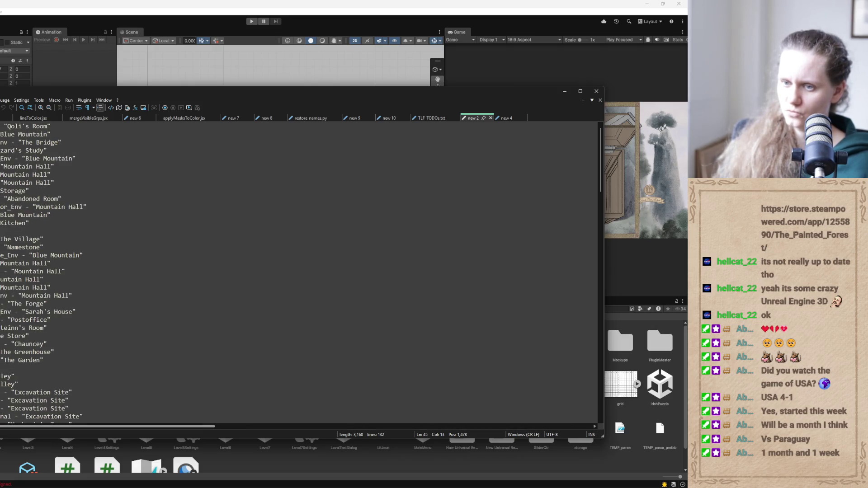
pyautogui.moveTo(30, 223)
pyautogui.mouseDown()
pyautogui.moveTo(0, 215)
pyautogui.moveTo(0, 126)
pyautogui.mouseUp()
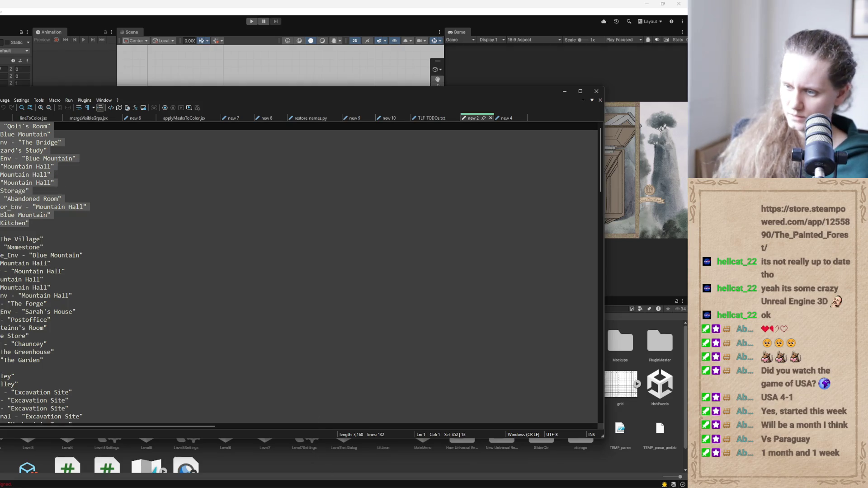
pyautogui.moveTo(347, 482)
pyautogui.click(356, 461)
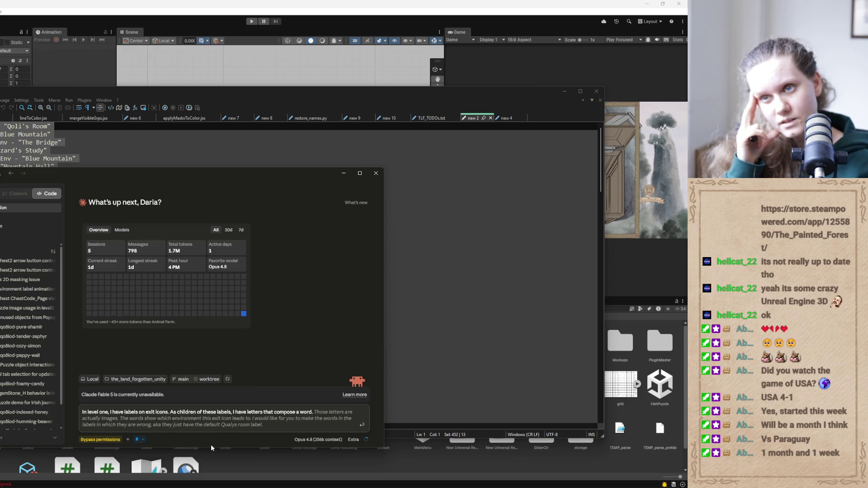
# Add to the Claude prompt: create words assembled from those images of the correct labels per the following pairings
pyautogui.write('I would like for you')
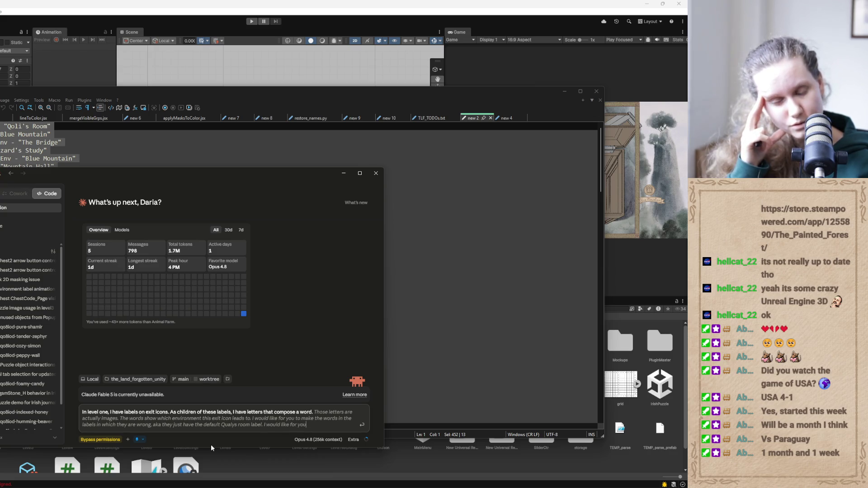
pyautogui.write(' to create')
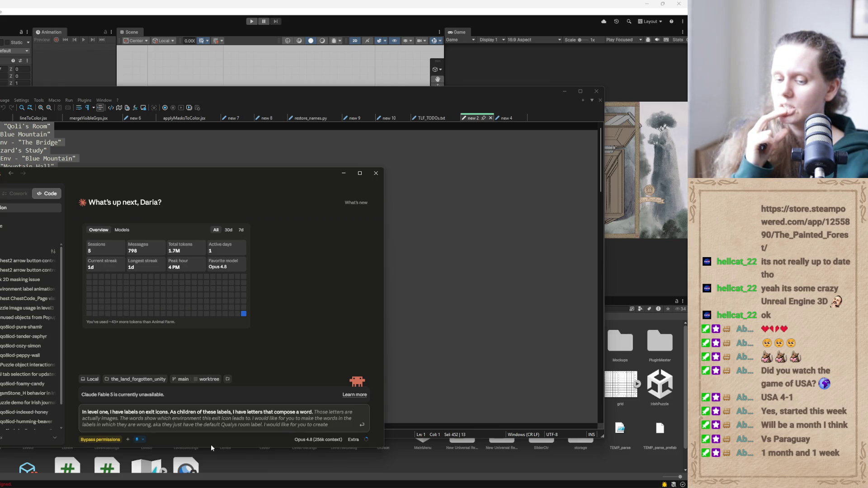
pyautogui.write(' the words')
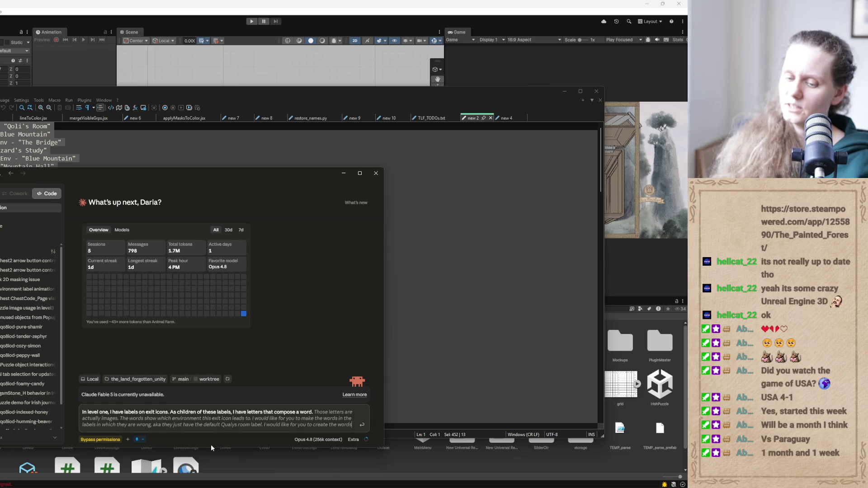
pyautogui.write(' assembled from the')
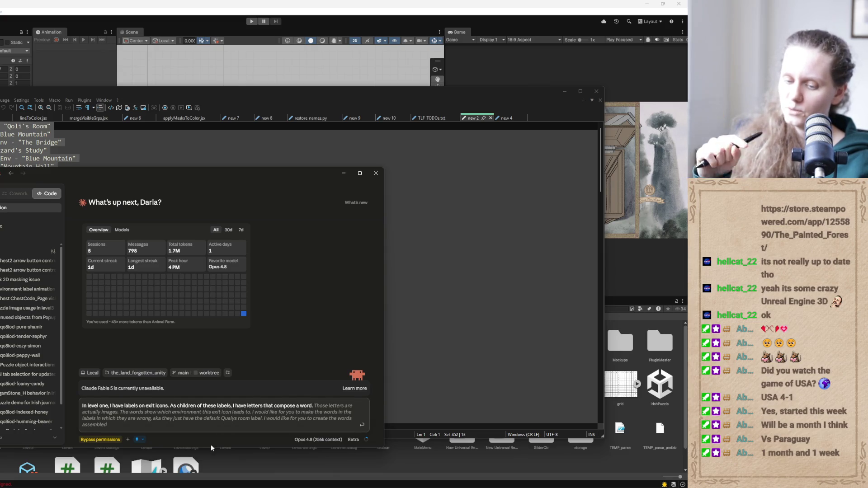
pyautogui.press('BackSpace')
pyautogui.write('ose images')
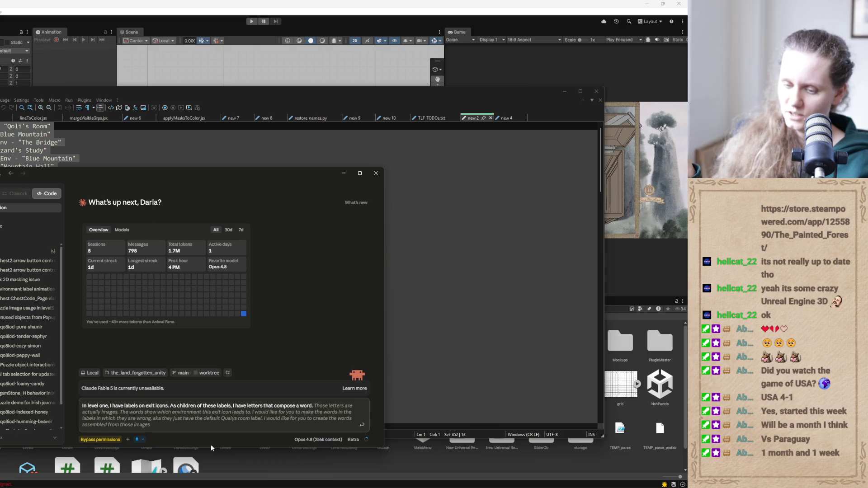
pyautogui.write(' of the correct label')
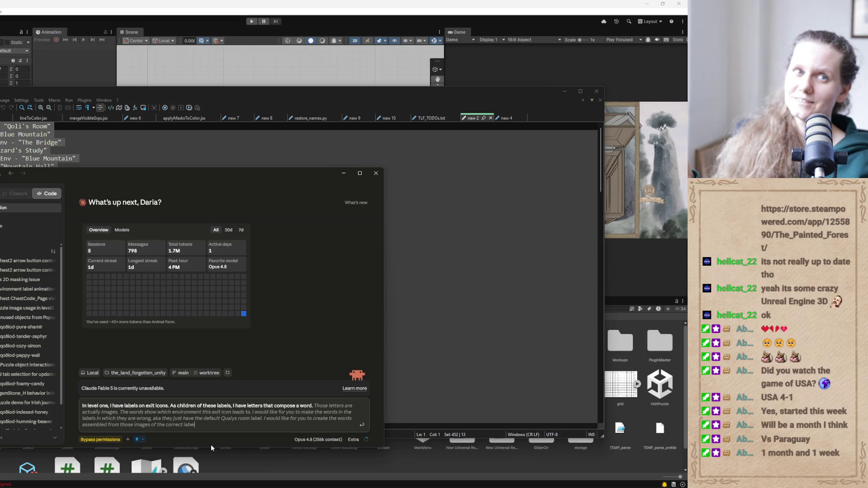
pyautogui.write('the following pairings.')
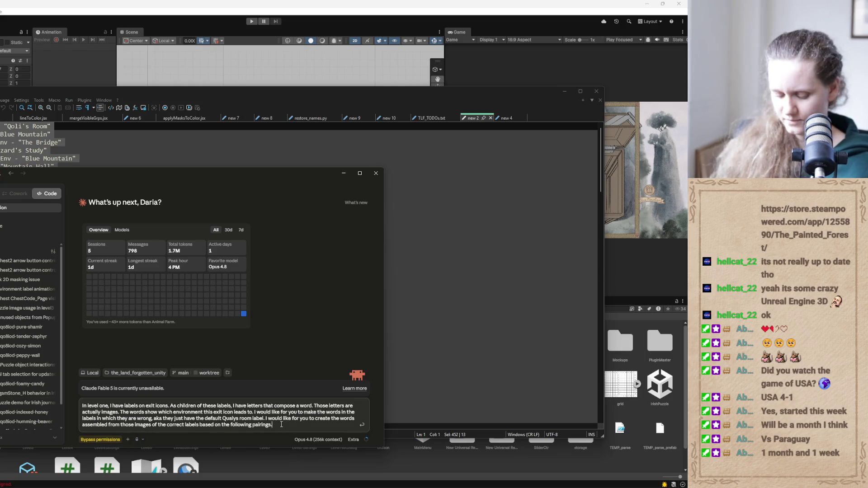
pyautogui.hotkey('shift', 'Return')
pyautogui.click(36, 150)
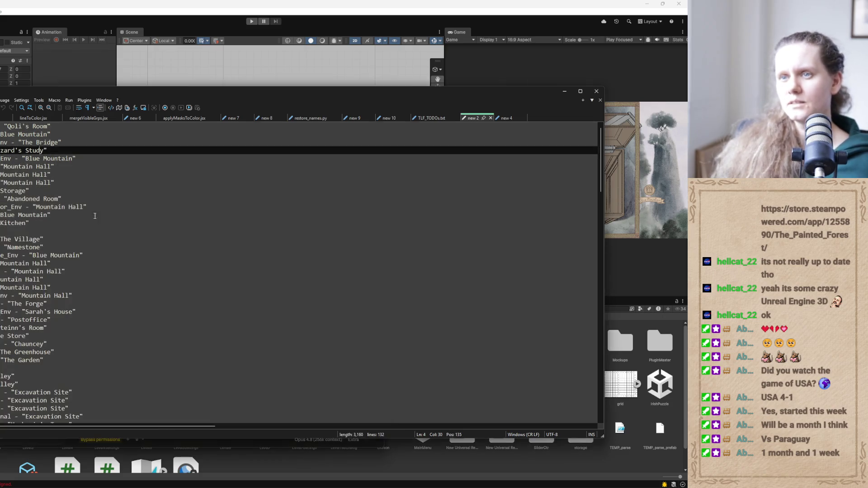
# Paste the exit-to-area label pairings, Qoli's Room through Kitchen, into the Claude prompt
pyautogui.moveTo(36, 223); pyautogui.dragTo(1, 126)
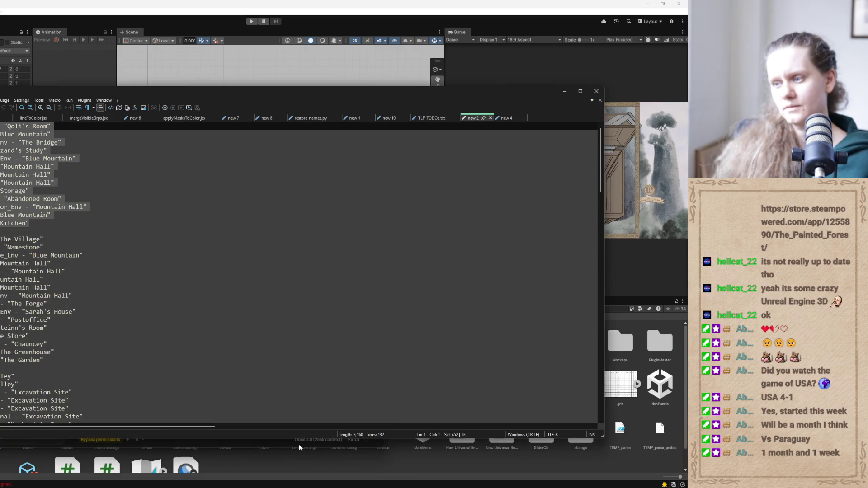
pyautogui.click(352, 470)
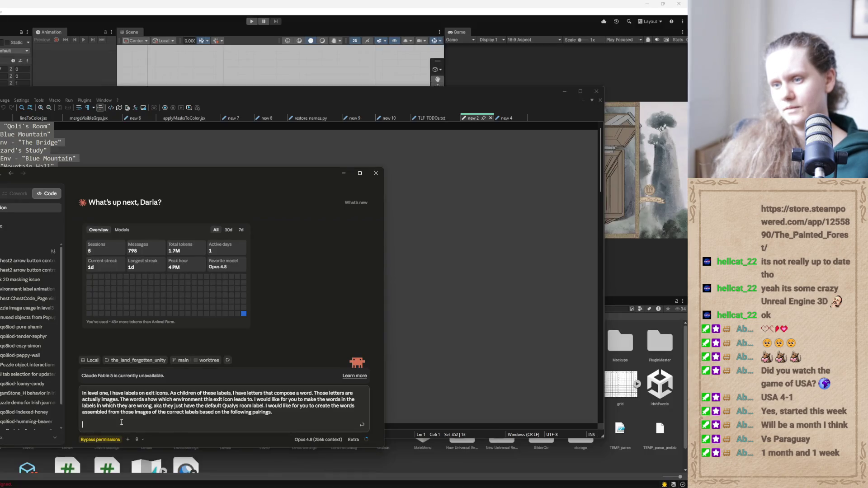
pyautogui.write('L1_DaisyRoom_Env - "Qoli\'s Room" L1_Outside_Env - "Blue Mountain" L1_StudyExterior_Env - "The Bridge" L1_Study_Env - "Wizard\'s Study" L1_BehindMountain_Env - "Blue Mountain" L1_IMBttm01_Env - "Mountain Hall" L1_IMTop01_Env - "Mountain Hall" L1_IMBttm02_Env - "Mountain Hall" L1_Storage_Env - "Storage" L1_RoannRoom_Env - "Abandoned Room" L1_IMStorageExterior_Env - "Mountain Hall" L1_MountainTop - "Blue Mountain" L1_Kitchen_Env - "Kitchen"')
pyautogui.scroll(5, 274, 394)
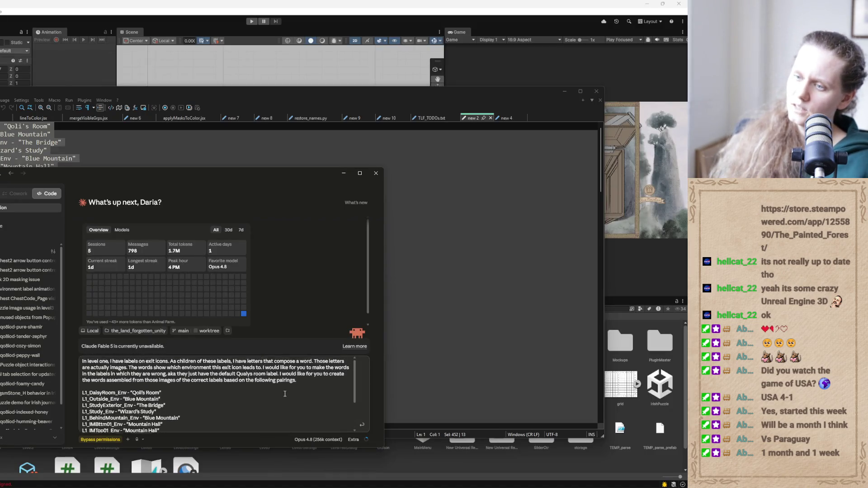
pyautogui.scroll(-5, 284, 394)
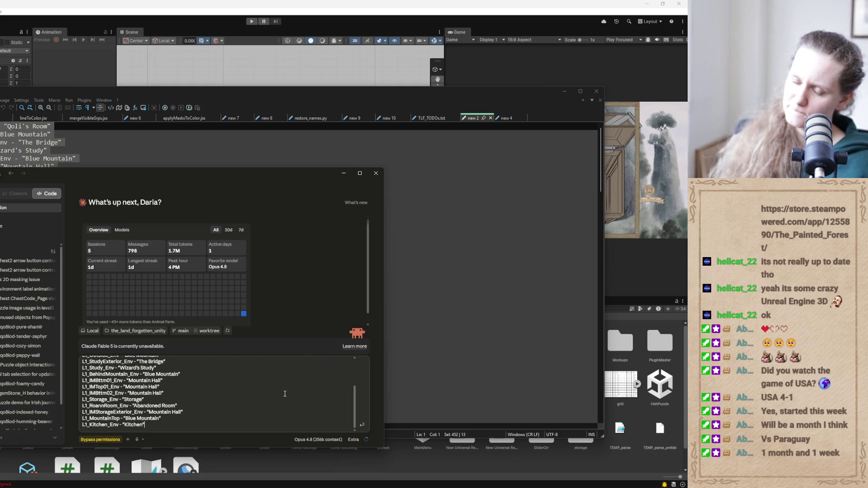
pyautogui.scroll(2, 284, 394)
pyautogui.scroll(2, 285, 393)
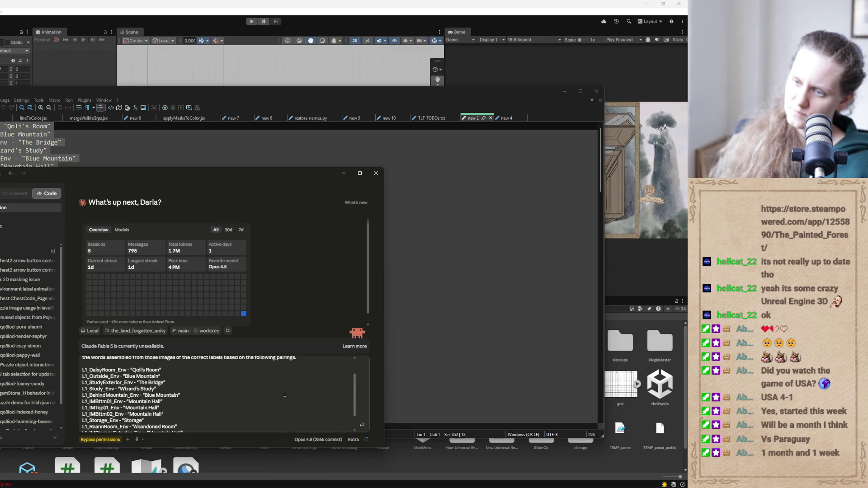
pyautogui.scroll(3, 285, 394)
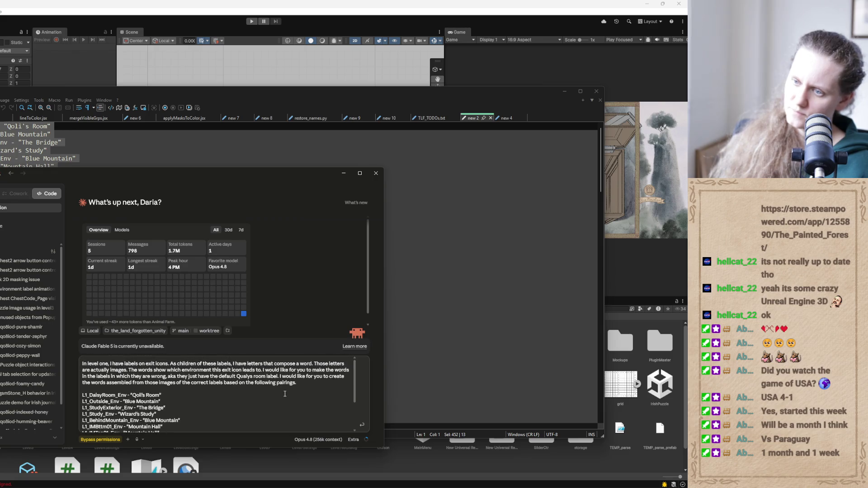
# Replace 'Wizard' in the Study pairing with 'Qenuvend'
pyautogui.click(296, 383)
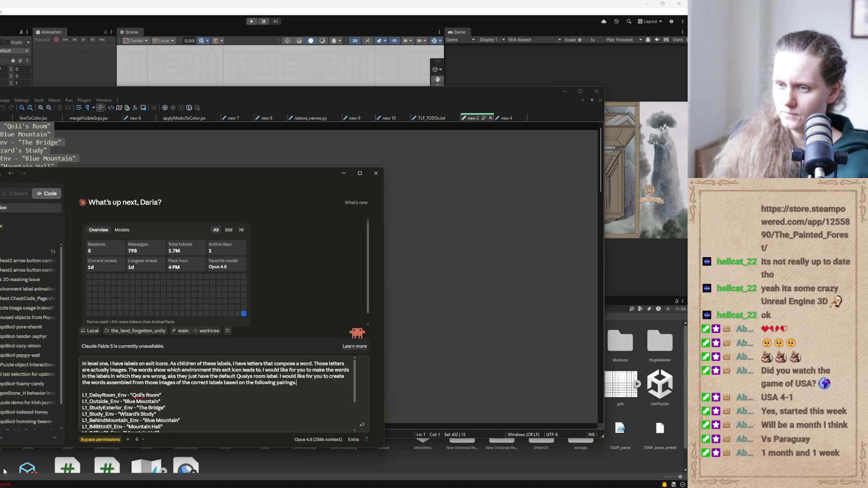
pyautogui.moveTo(136, 414); pyautogui.dragTo(121, 415)
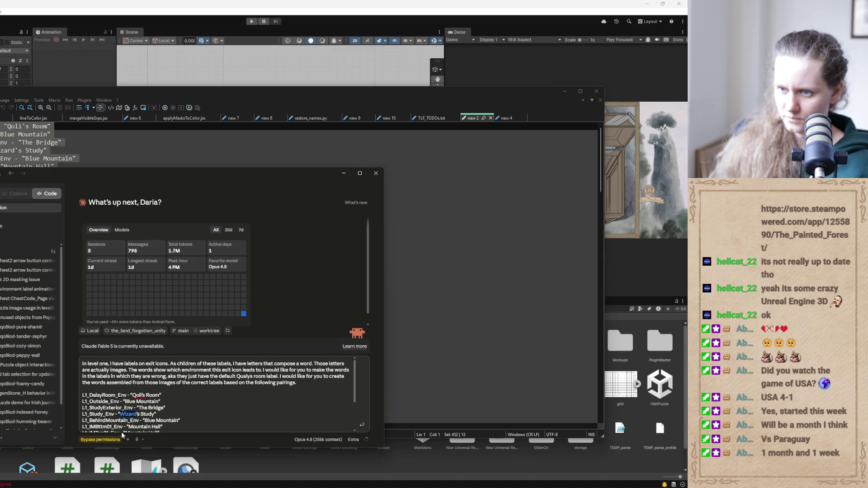
pyautogui.write('Qenuvend')
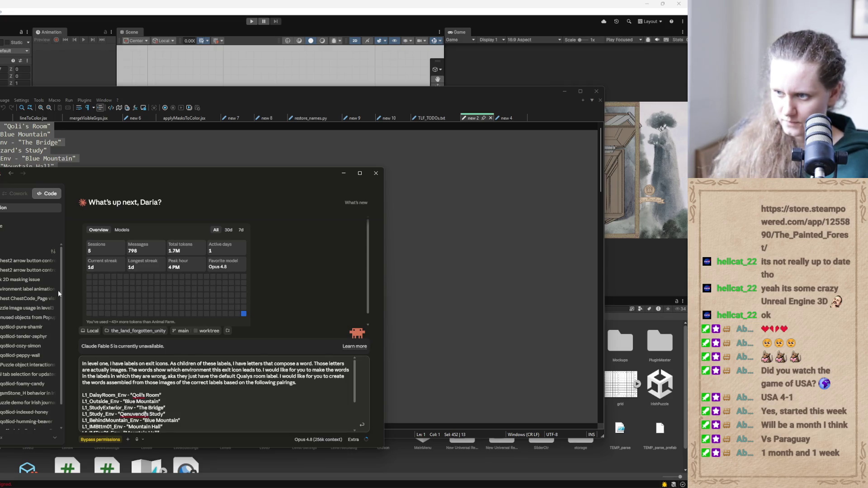
# End the first paragraph with 'use the esisting labels like'
pyautogui.click(317, 383)
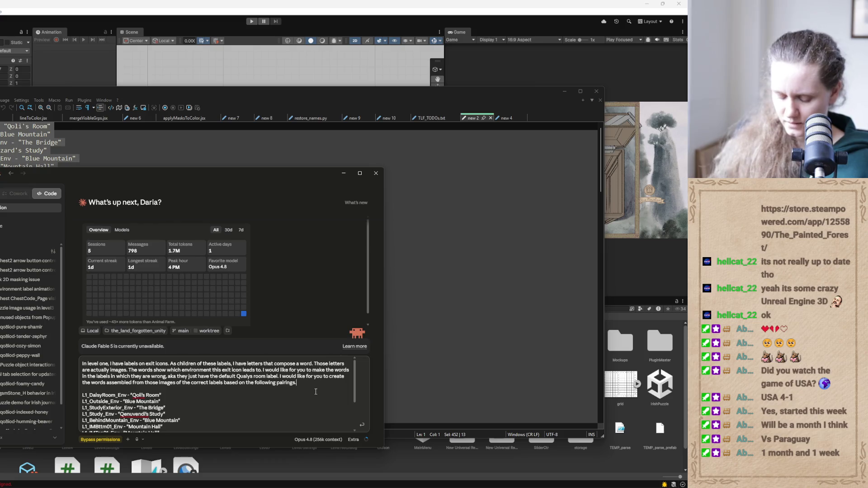
pyautogui.scroll(-3, 293, 405)
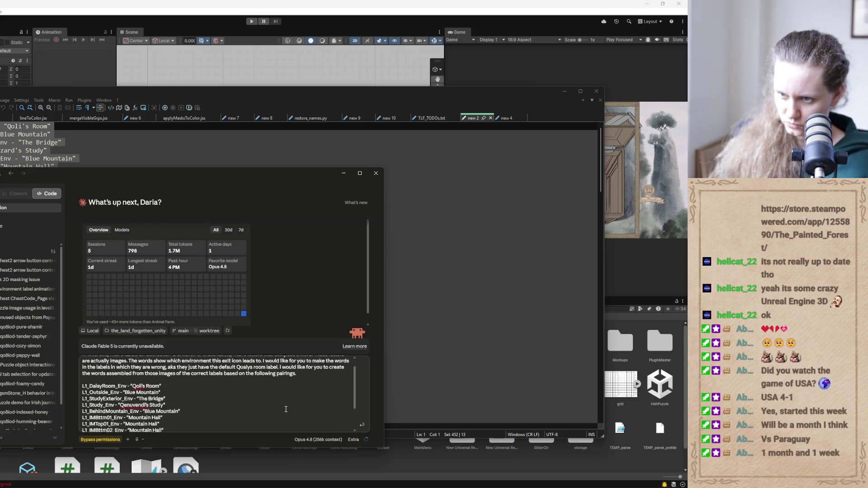
pyautogui.scroll(3, 285, 409)
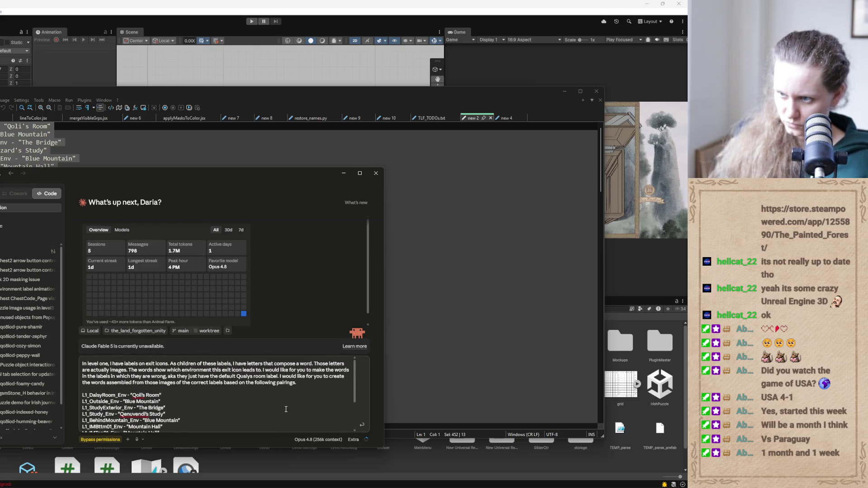
pyautogui.write(' If the')
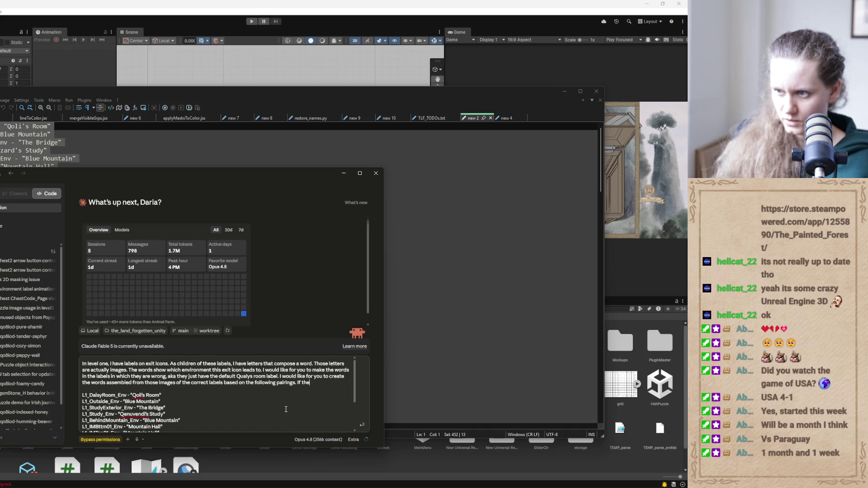
pyautogui.press('BackSpace')
pyautogui.press('BackSpace')
pyautogui.press('BackSpace')
pyautogui.press('BackSpace')
pyautogui.press('BackSpace')
pyautogui.press('BackSpace')
pyautogui.write('Depending on the')
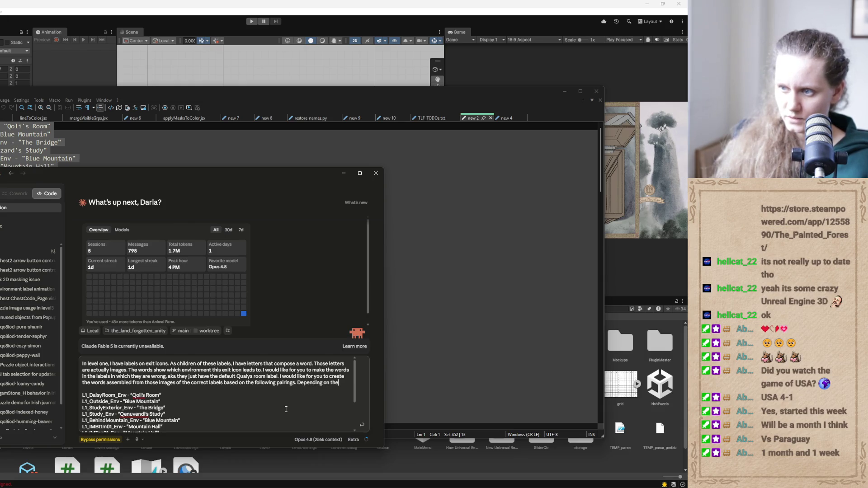
pyautogui.write(' length of the')
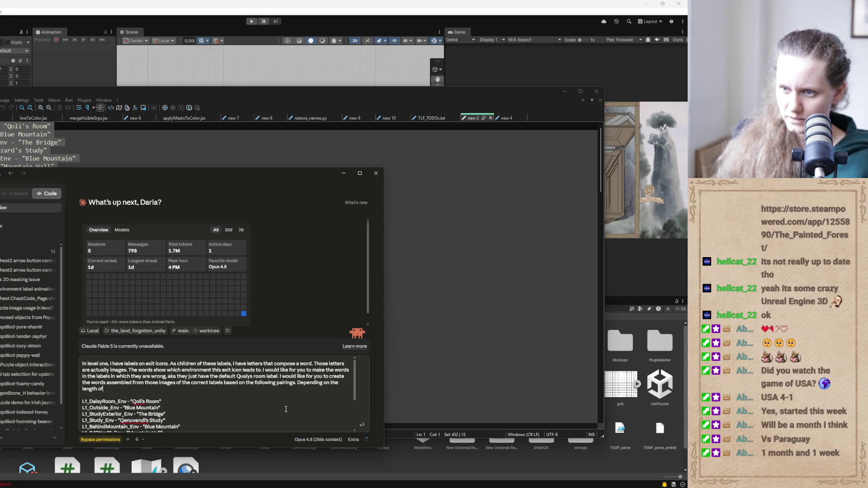
pyautogui.press('BackSpace')
pyautogui.press('BackSpace')
pyautogui.press('BackSpace')
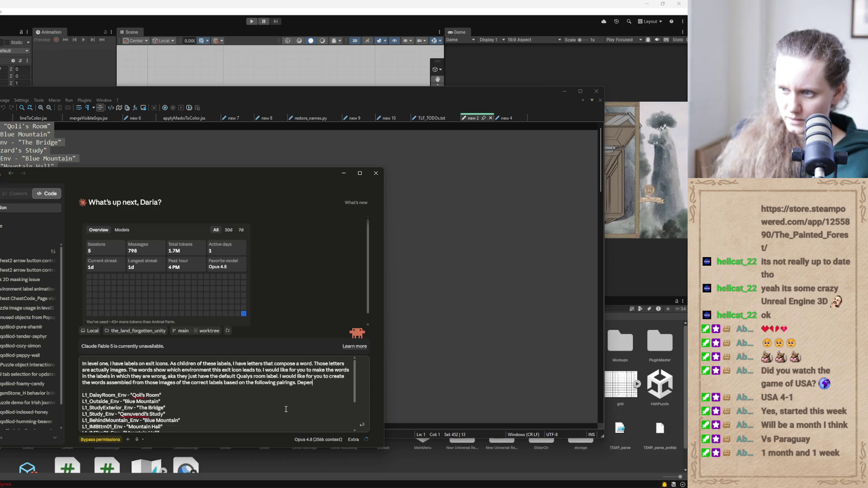
pyautogui.write('se the')
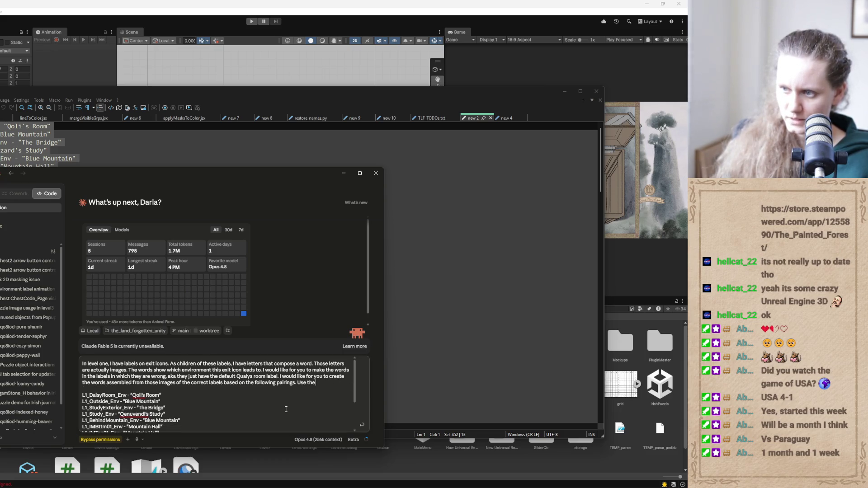
pyautogui.write(' esisting ')
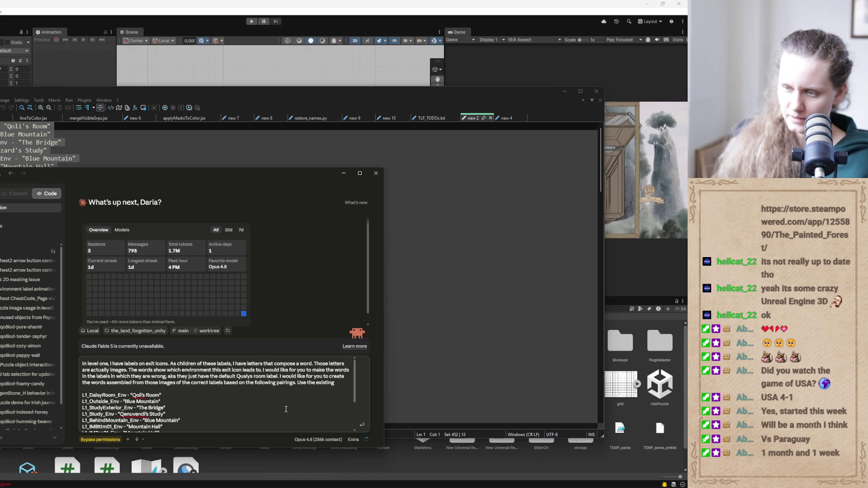
pyautogui.write('labels')
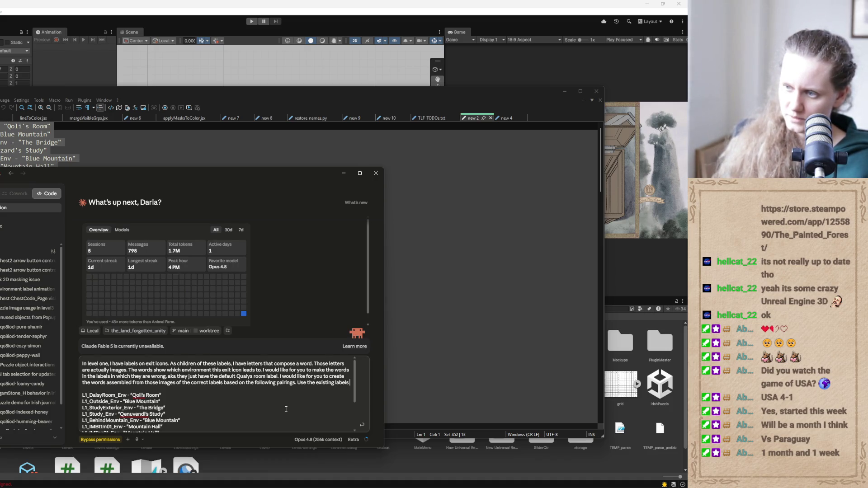
pyautogui.write(' like')
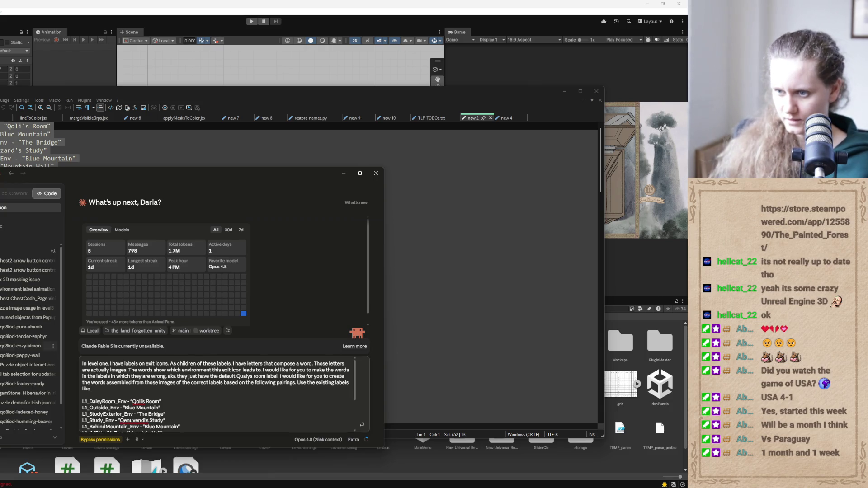
# List 'The Bridge', 'Blue Mountain' and 'Qoli's Room' as comma-separated example labels
pyautogui.moveTo(166, 414); pyautogui.dragTo(138, 414)
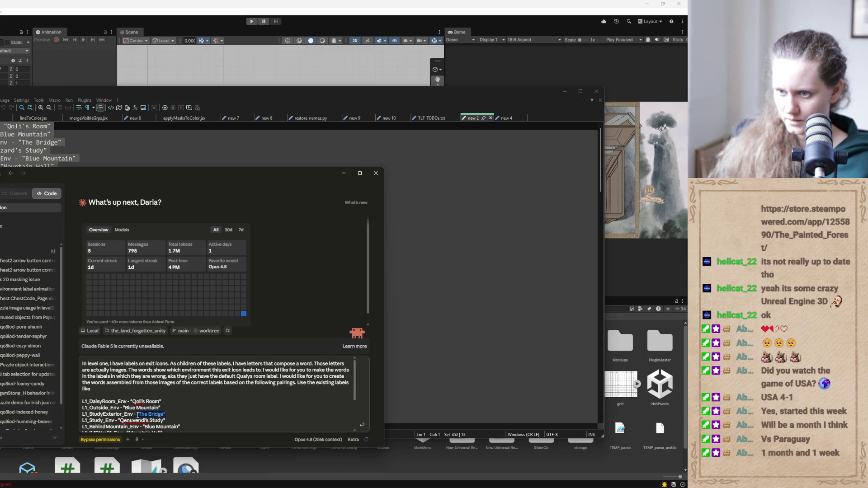
pyautogui.hotkey('ctrl', 'c')
pyautogui.click(116, 389)
pyautogui.hotkey('ctrl', 'v')
pyautogui.write(',')
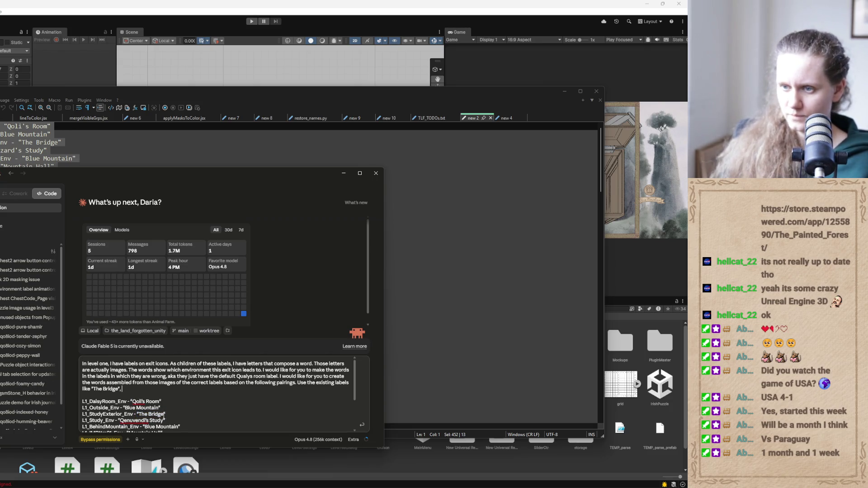
pyautogui.moveTo(161, 407)
pyautogui.mouseDown()
pyautogui.moveTo(127, 409)
pyautogui.moveTo(143, 401)
pyautogui.moveTo(134, 402)
pyautogui.mouseUp()
pyautogui.hotkey('ctrl', 'c')
pyautogui.click(133, 386)
pyautogui.hotkey('ctrl', 'v')
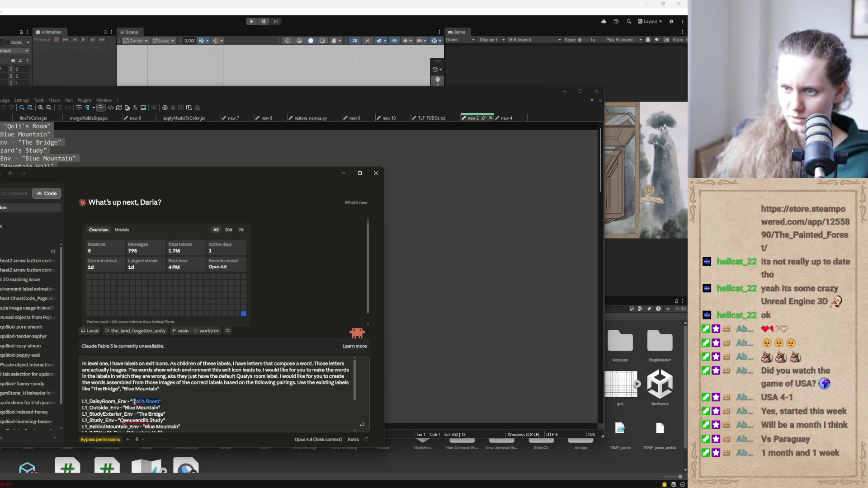
pyautogui.hotkey('ctrl', 'c')
pyautogui.click(166, 388)
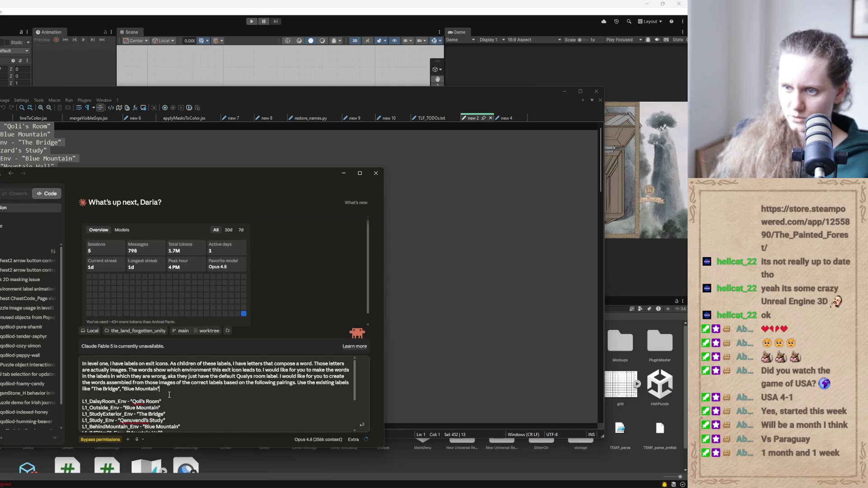
pyautogui.write(',')
pyautogui.hotkey('ctrl', 'v')
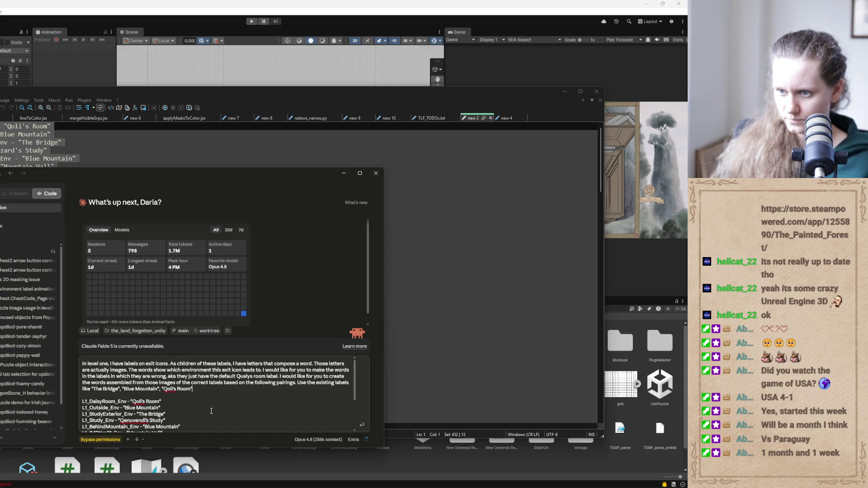
pyautogui.scroll(-3, 211, 411)
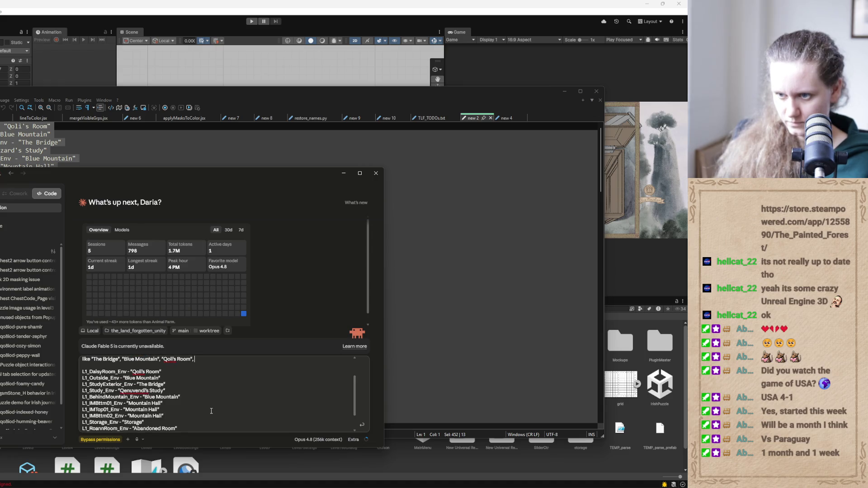
# Add 'Qenuvendi's Study' as an example and ask for a longer label image when words don't fit
pyautogui.scroll(-1, 211, 411)
pyautogui.scroll(3, 211, 411)
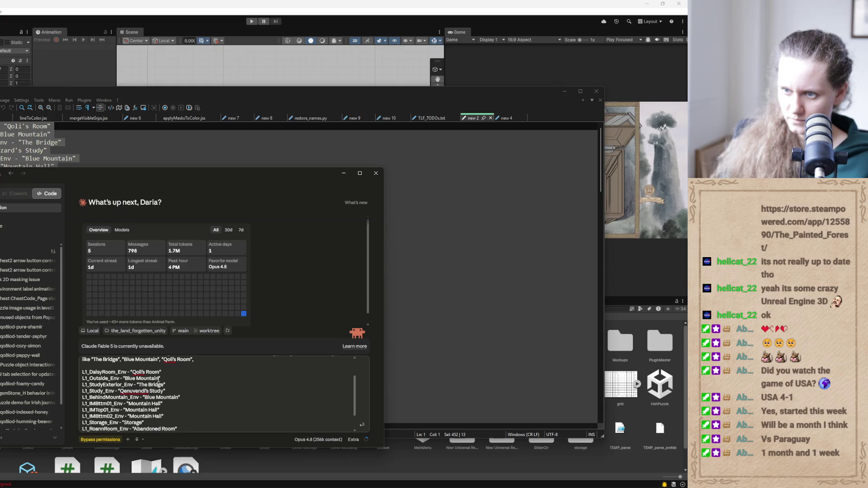
pyautogui.moveTo(168, 392); pyautogui.dragTo(119, 392)
pyautogui.hotkey('ctrl', 'c')
pyautogui.click(196, 359)
pyautogui.hotkey('ctrl', 'v')
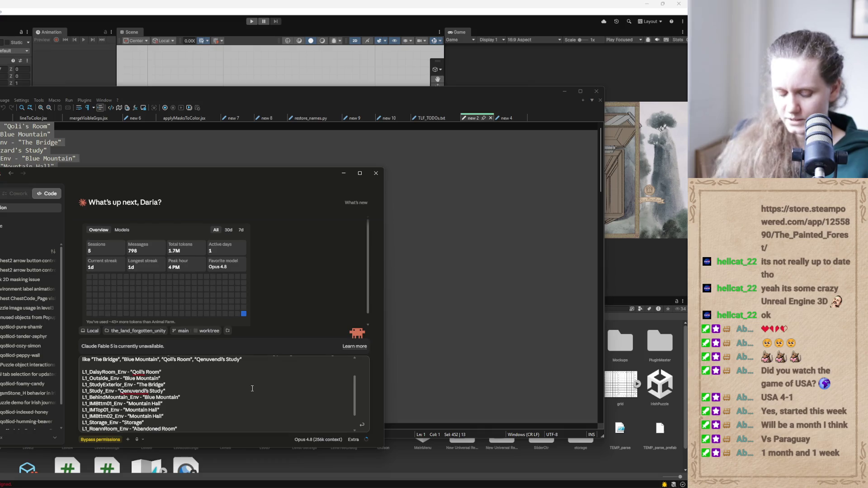
pyautogui.write('for reference')
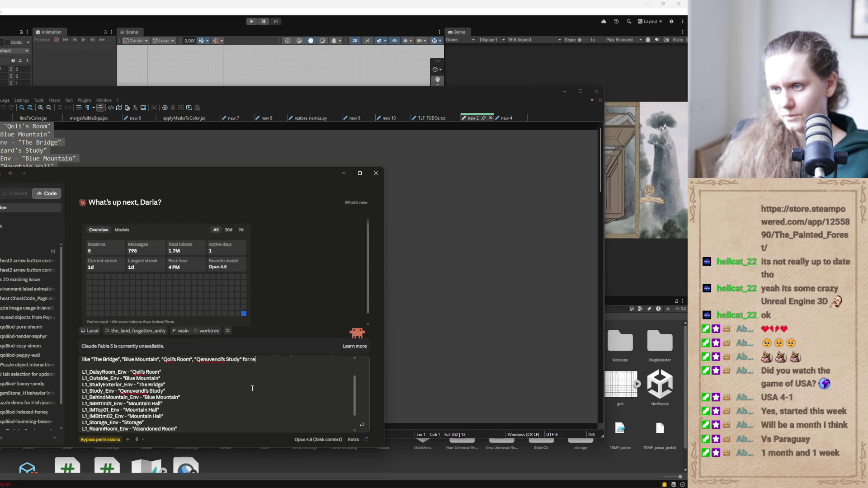
pyautogui.write('. If the word is t')
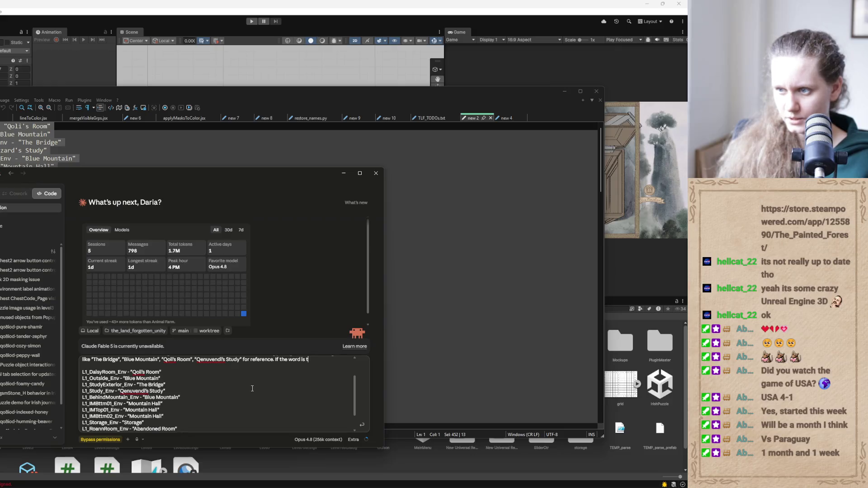
pyautogui.write('oo long')
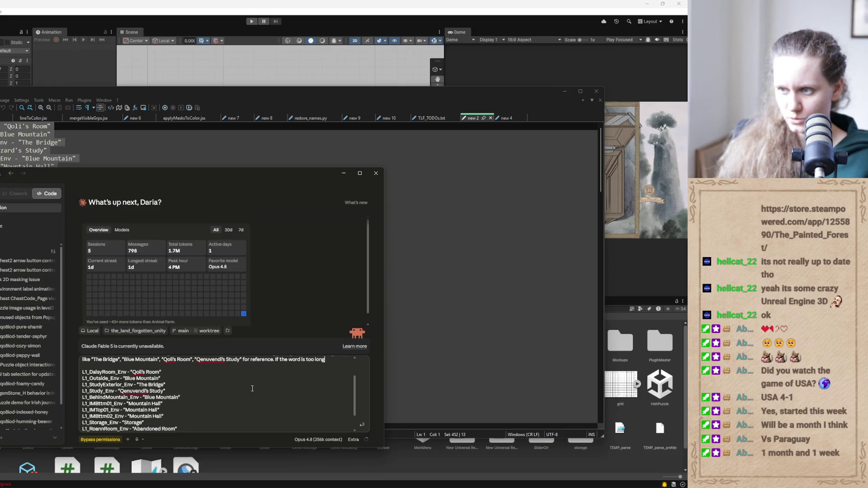
pyautogui.write(' like in the')
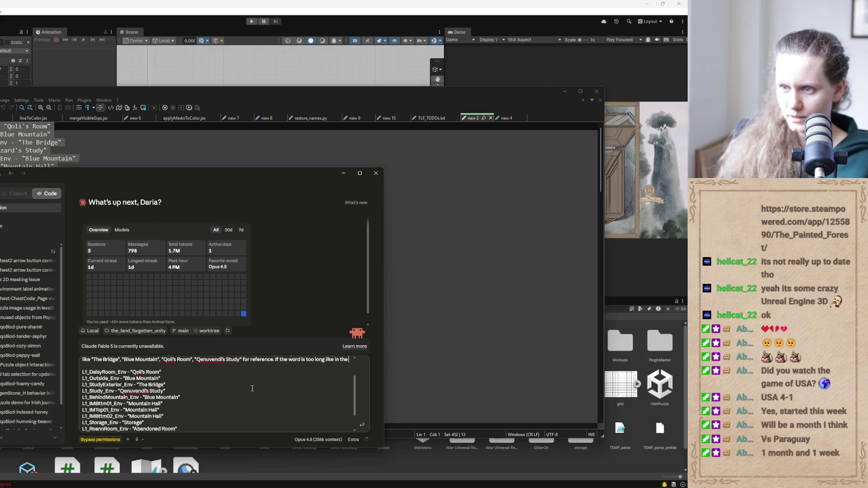
pyautogui.write(' case of')
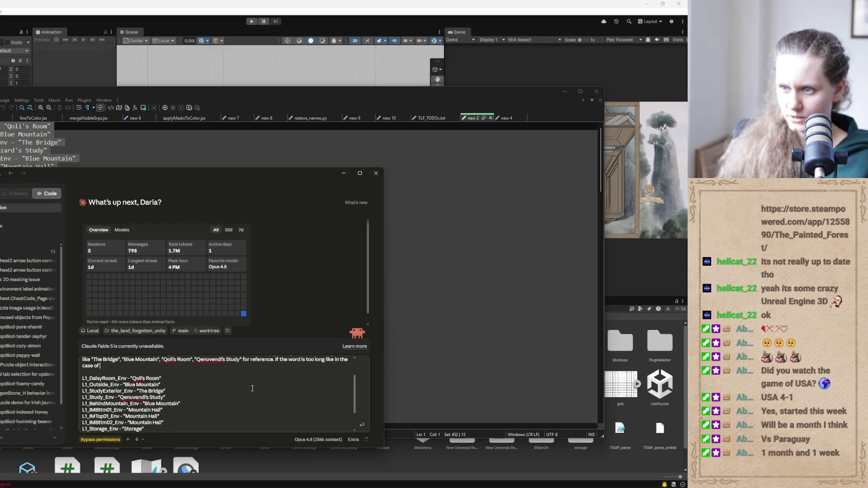
pyautogui.write(' "Qenuvendi\'s Study"')
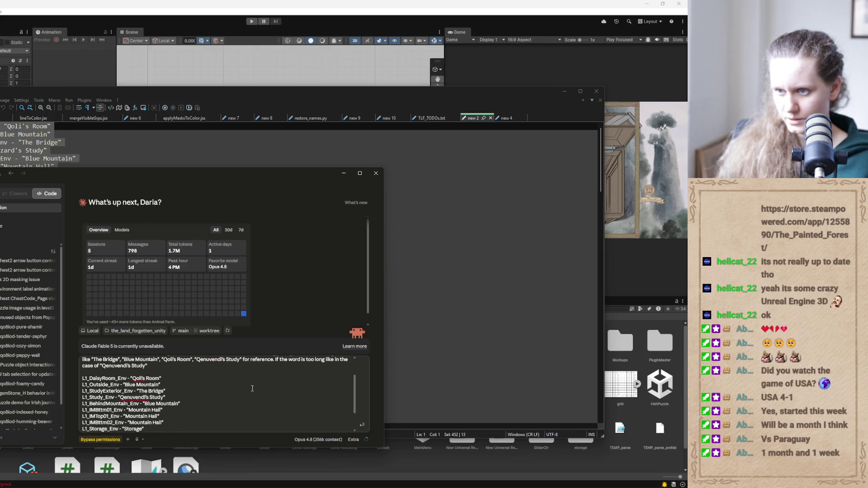
pyautogui.write(',')
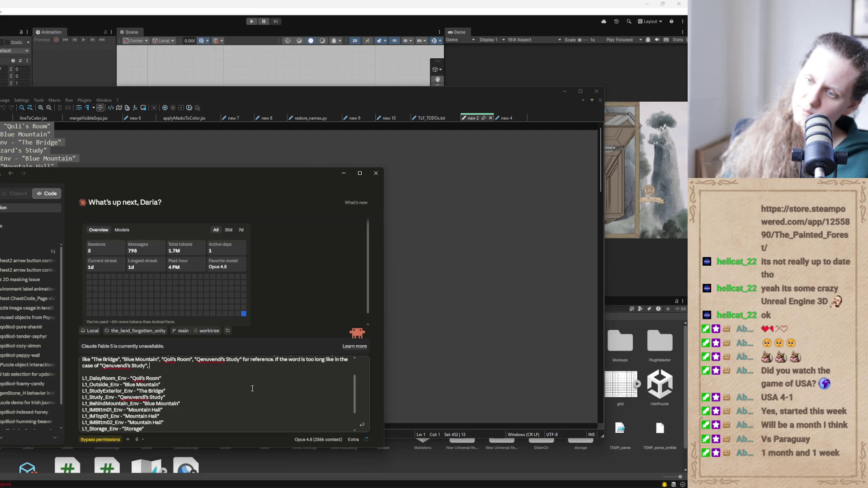
pyautogui.write(' use the')
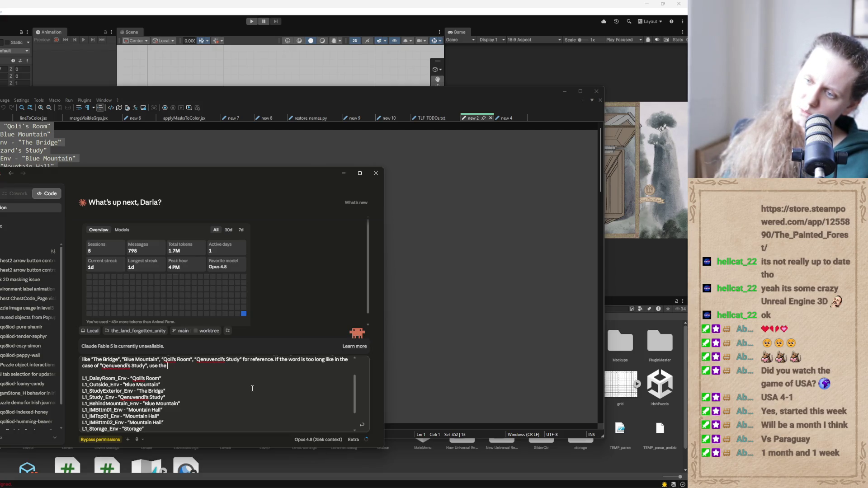
pyautogui.press('BackSpace')
pyautogui.press('BackSpace')
pyautogui.press('BackSpace')
pyautogui.write('change the label image ')
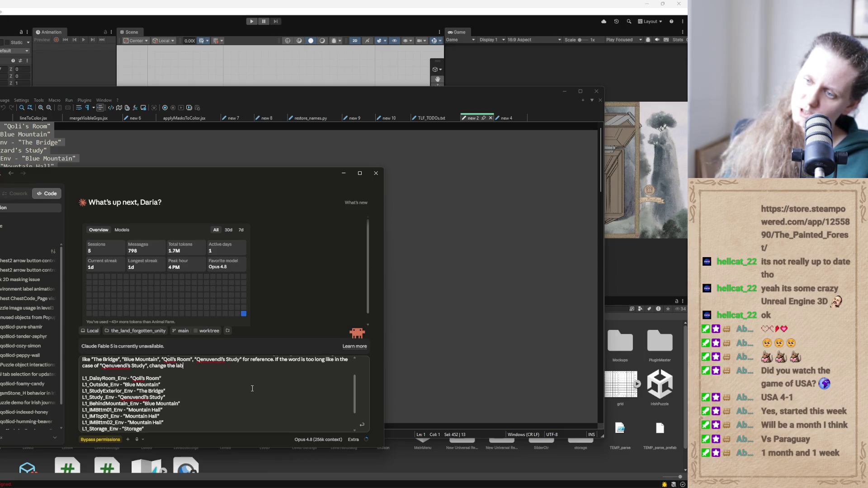
pyautogui.write('to a longer one')
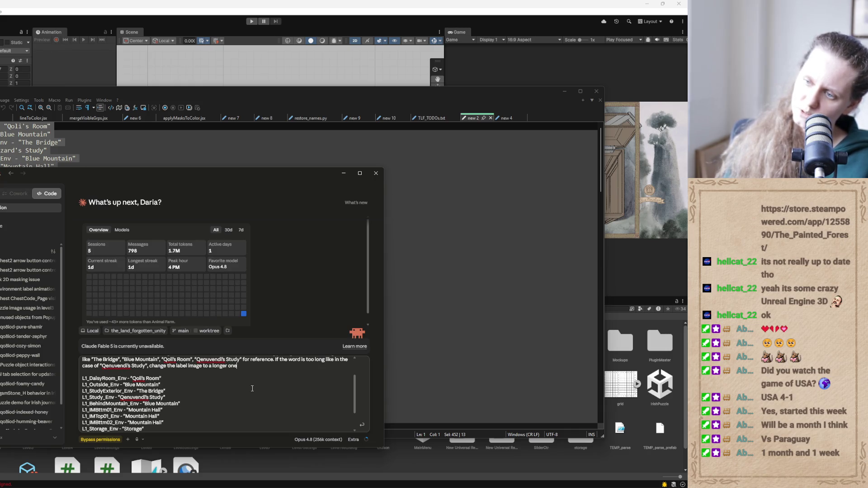
pyautogui.write(' so that the word fits in')
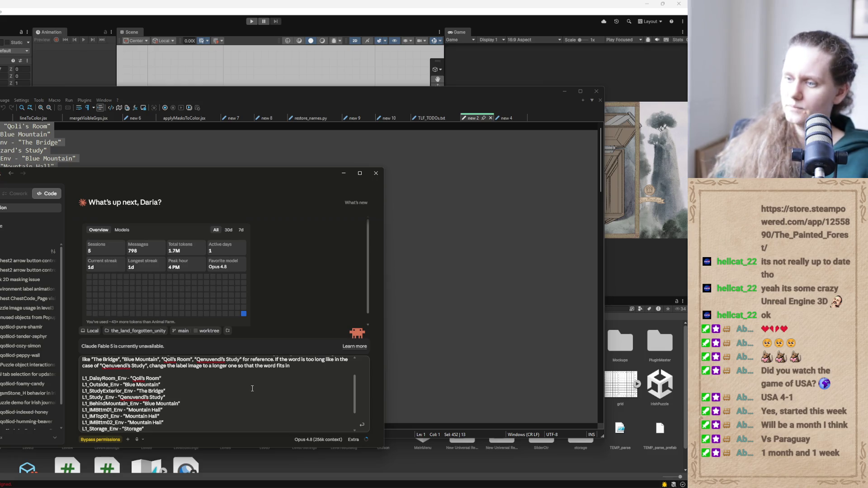
# Raise the Claude Effort slider to Ultracode
pyautogui.click(354, 439)
pyautogui.moveTo(334, 426); pyautogui.dragTo(370, 424)
pyautogui.moveTo(356, 393); pyautogui.dragTo(360, 365)
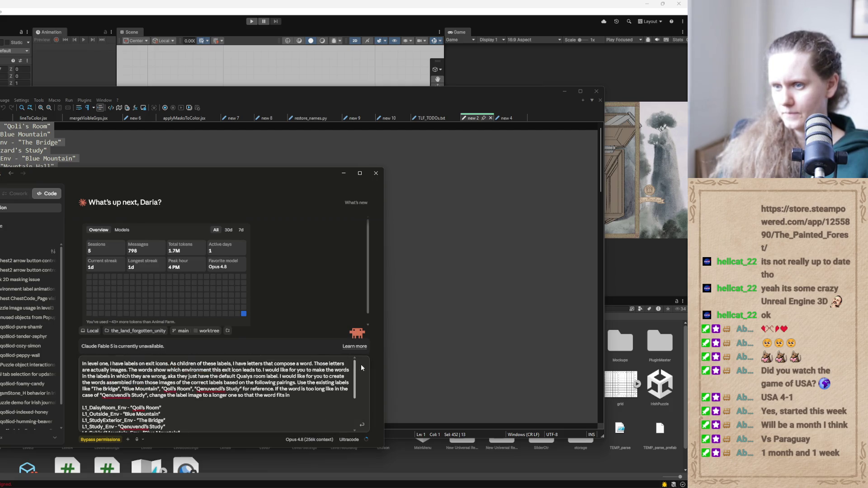
# Change 'level one' to 'level1' in the prompt's opening paragraph
pyautogui.tripleClick(105, 363)
pyautogui.click(106, 364)
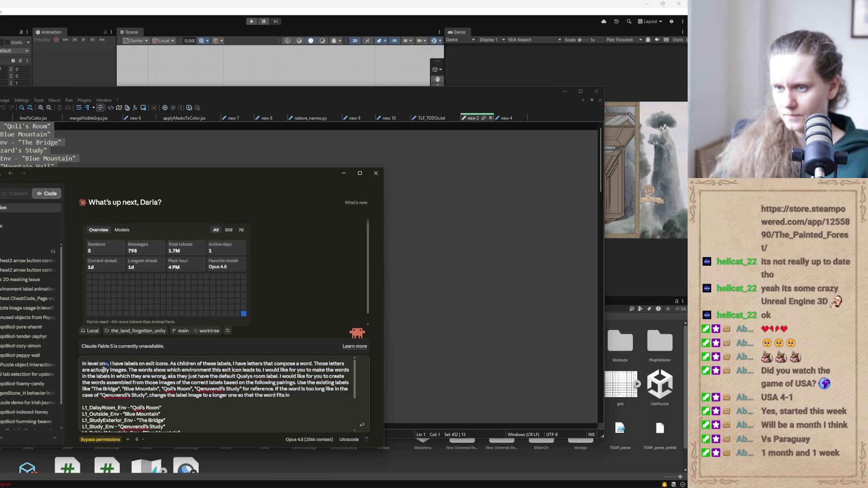
pyautogui.press('BackSpace')
pyautogui.press('BackSpace')
pyautogui.press('BackSpace')
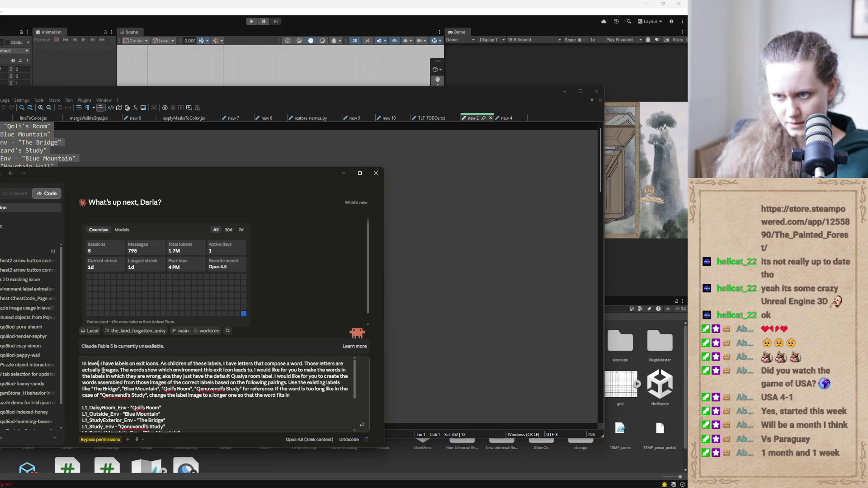
pyautogui.write('1')
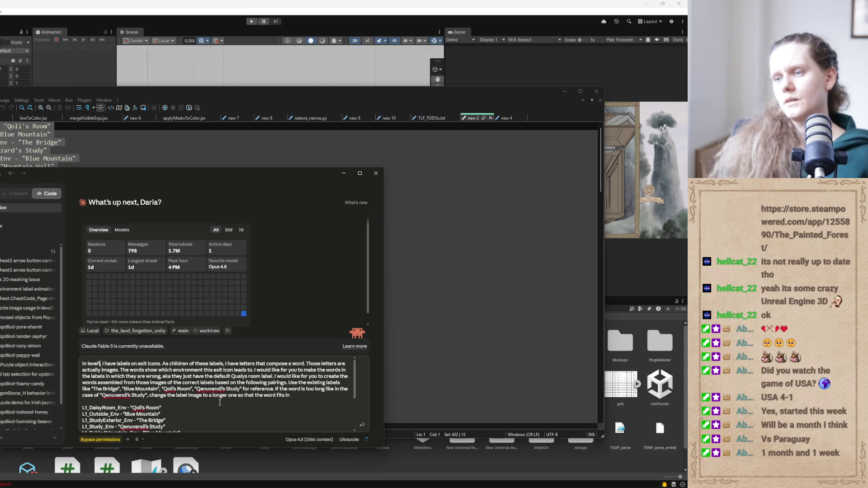
pyautogui.click(296, 402)
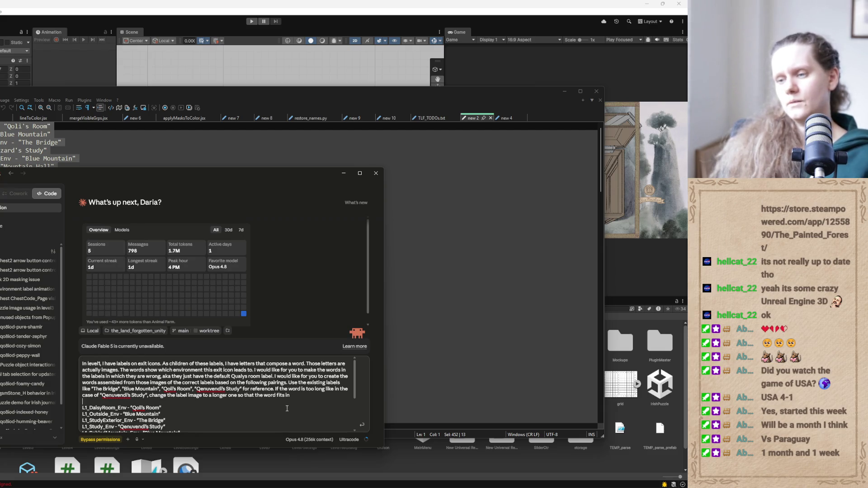
pyautogui.scroll(-3, 296, 412)
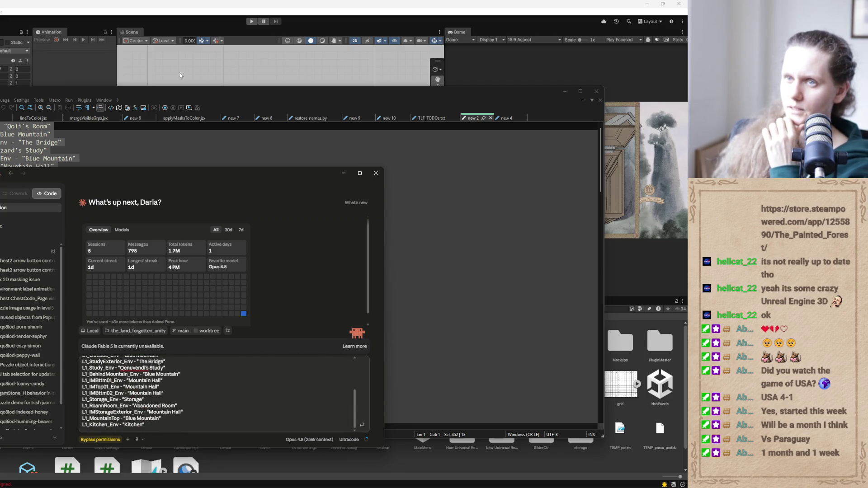
# Show the journal's book pages in Unity, then send the level1 exit-icon label prompt to Claude
pyautogui.click(191, 64)
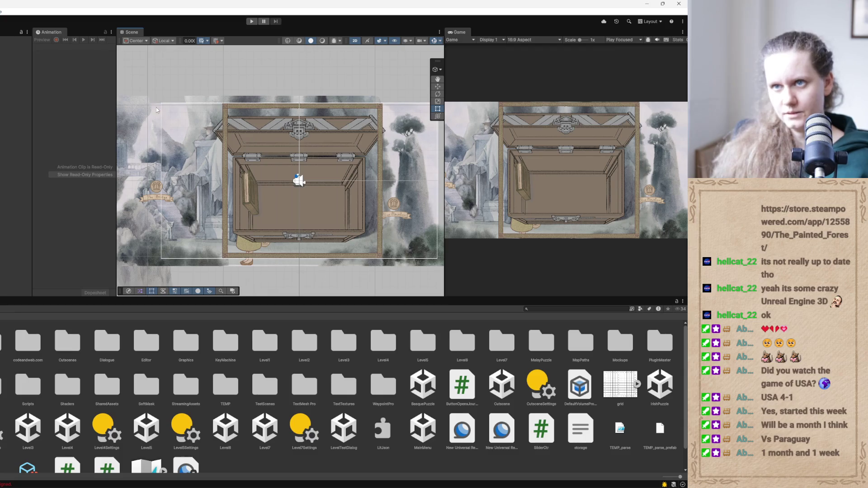
pyautogui.click(16, 431)
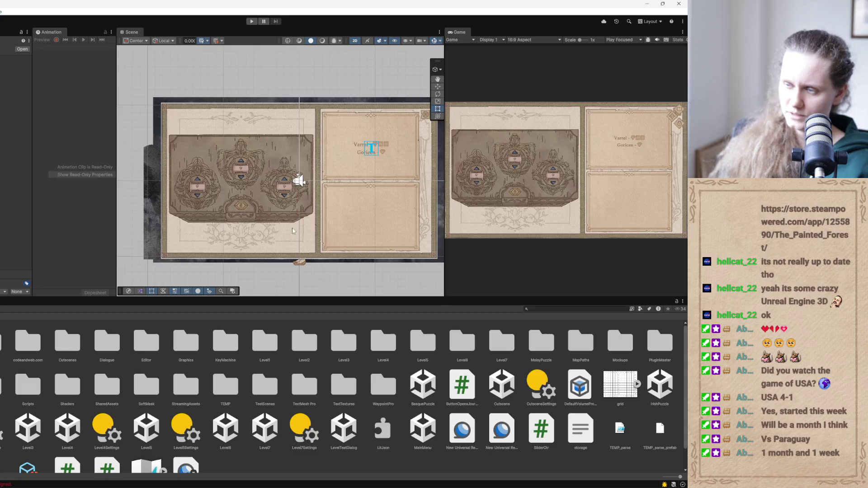
pyautogui.hotkey('alt', 'Tab')
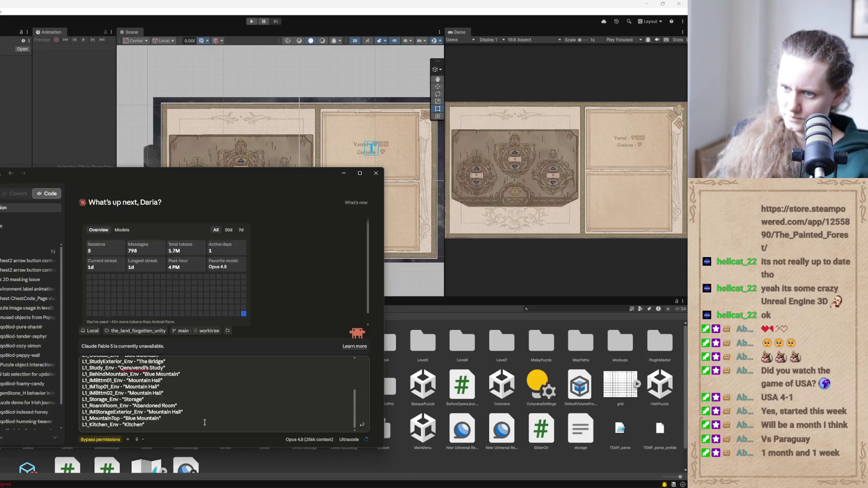
pyautogui.press('Return')
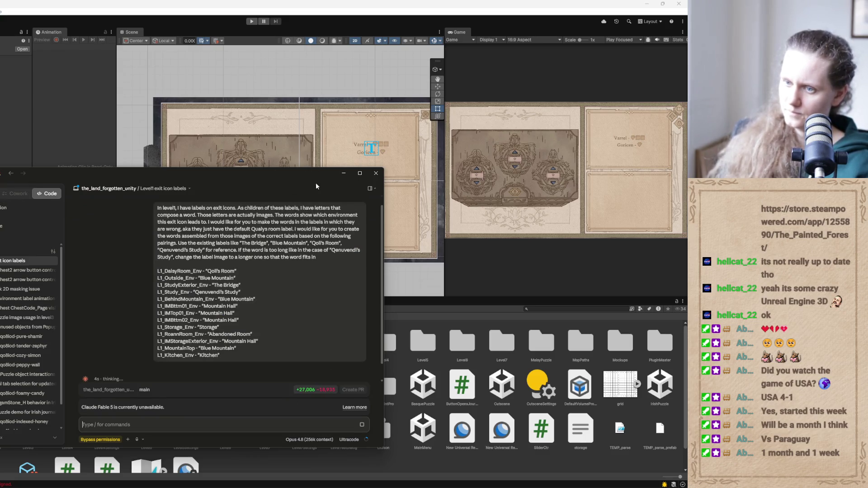
pyautogui.click(341, 175)
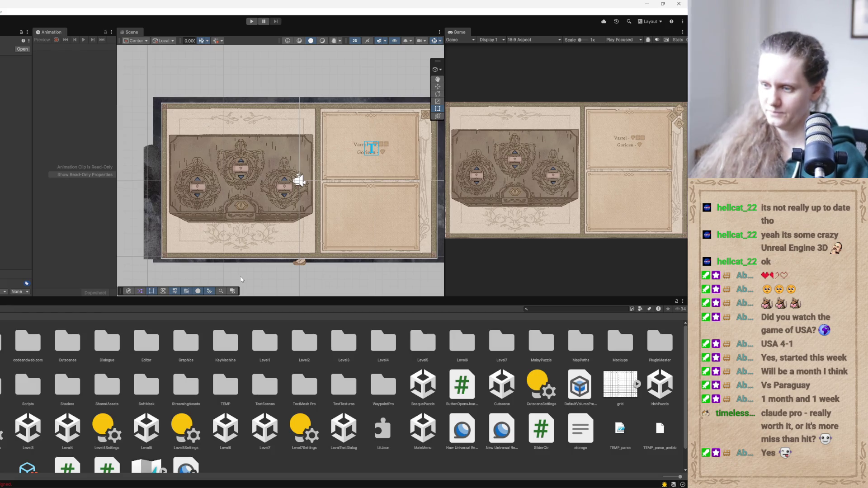
# Check Claude's model list, then search the Unity Project window for 'goricenchest'
pyautogui.scroll(-2, 342, 368)
pyautogui.hotkey('alt', 'Tab')
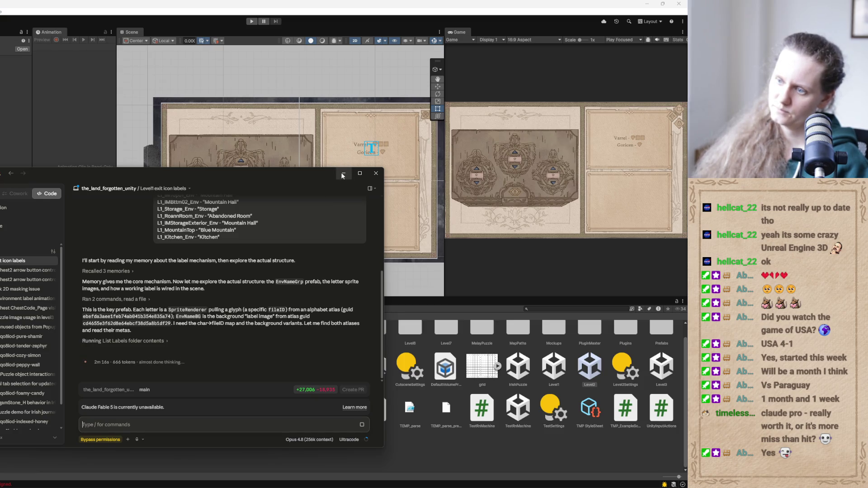
pyautogui.click(310, 440)
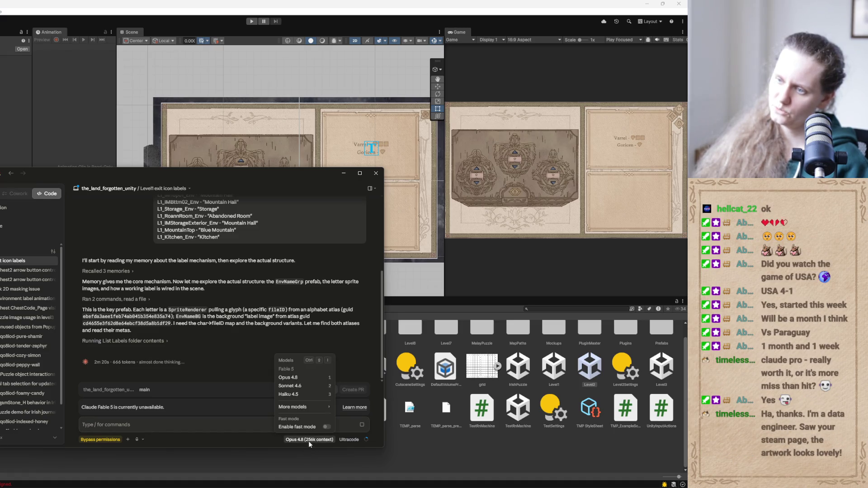
pyautogui.click(267, 439)
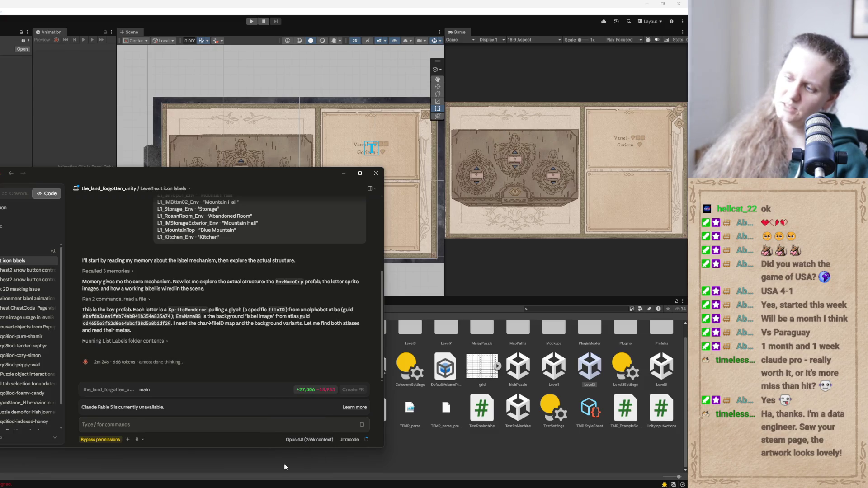
pyautogui.click(344, 174)
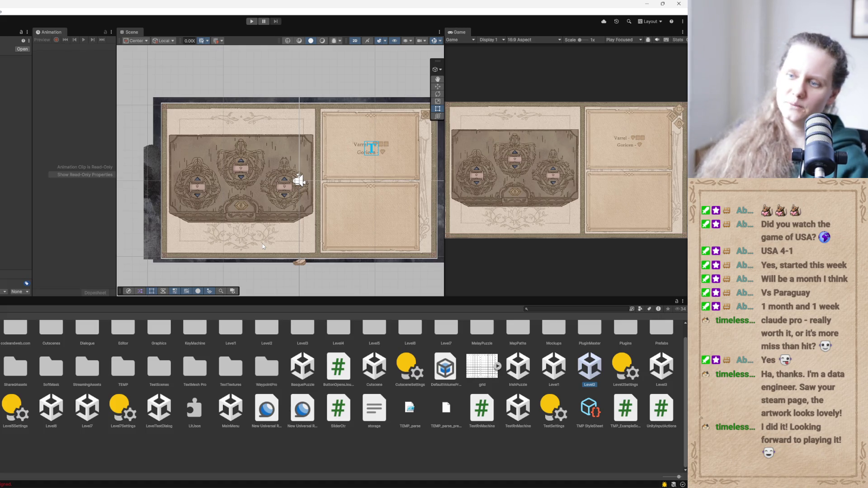
pyautogui.click(552, 309)
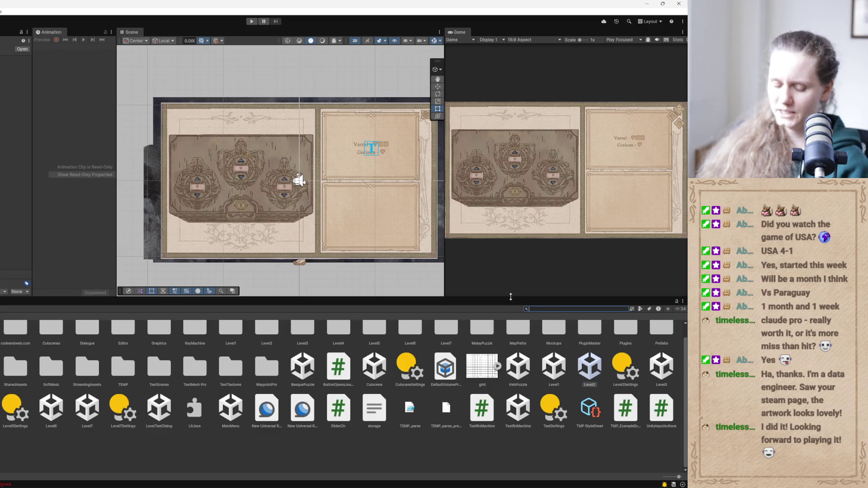
pyautogui.write('gorice')
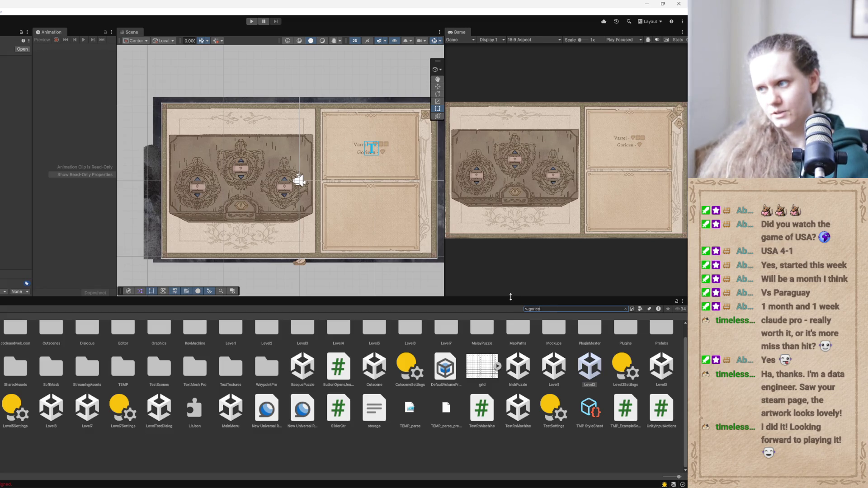
pyautogui.write('nchest')
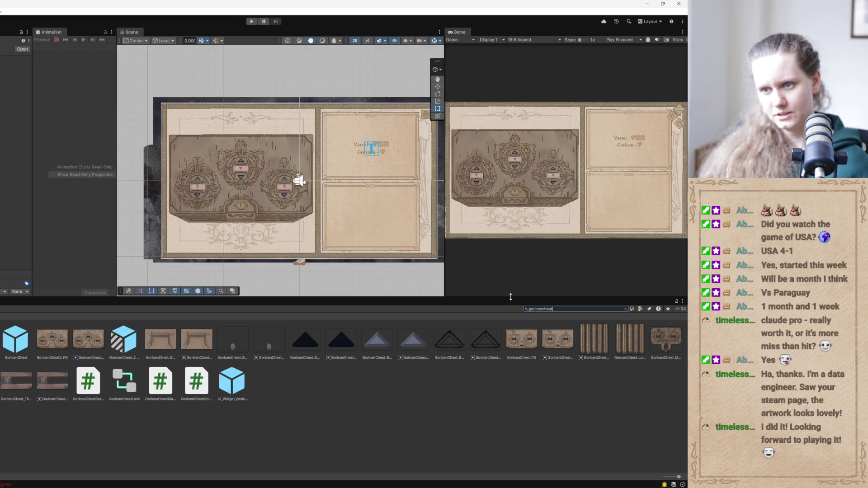
# Open the GoricenChest_2 Variant asset in Prefab Mode from the Project window
pyautogui.doubleClick(131, 344)
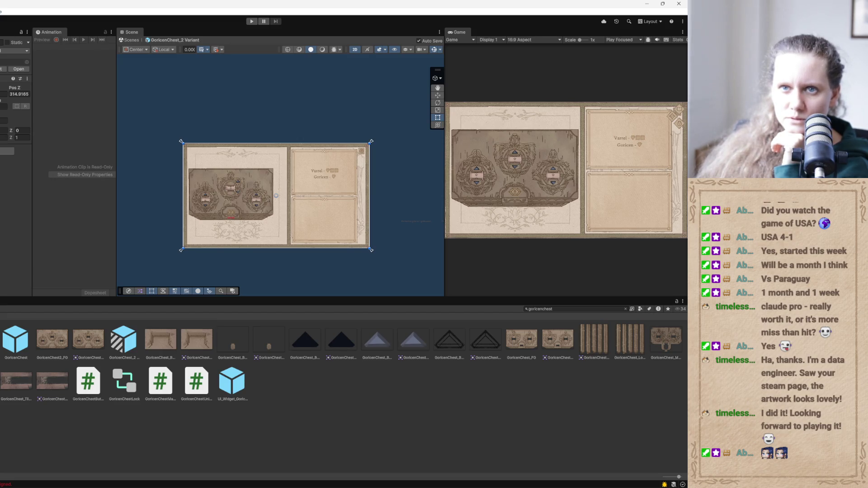
# Revert the GC_Opened override from the Overrides dropdown on GoricenChest_2 Variant
pyautogui.press('Down')
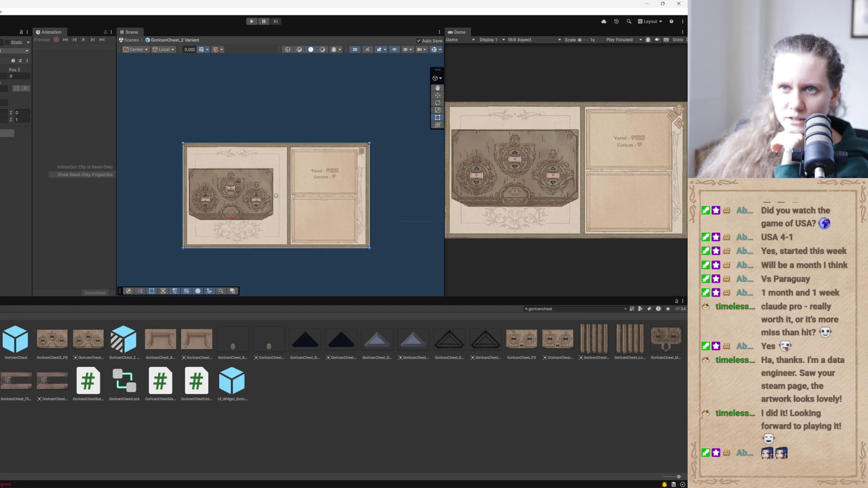
pyautogui.press('Up')
pyautogui.click(2, 68)
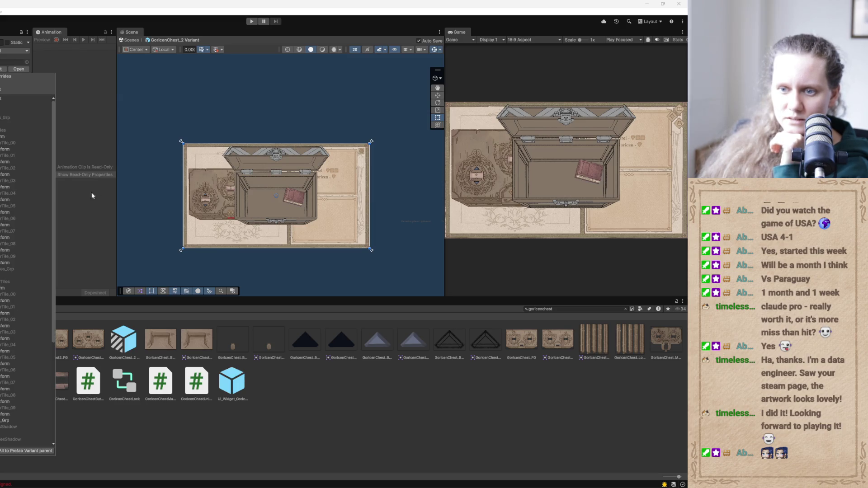
pyautogui.scroll(-5, 53, 204)
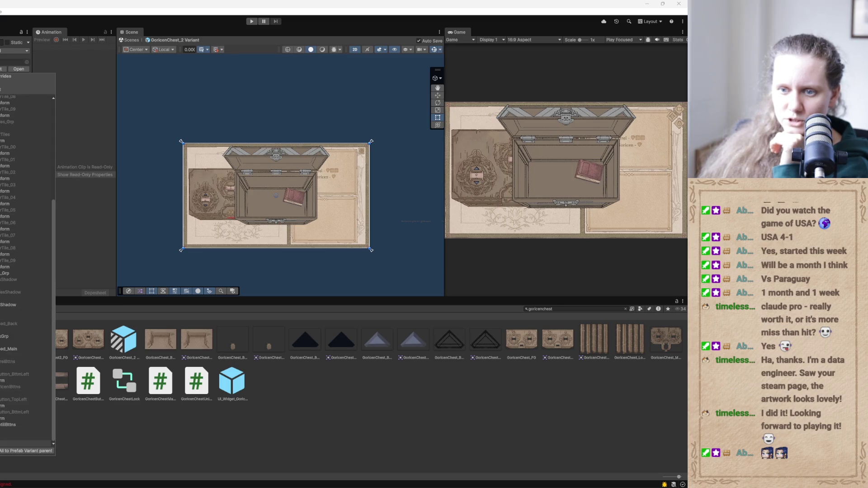
pyautogui.click(26, 444)
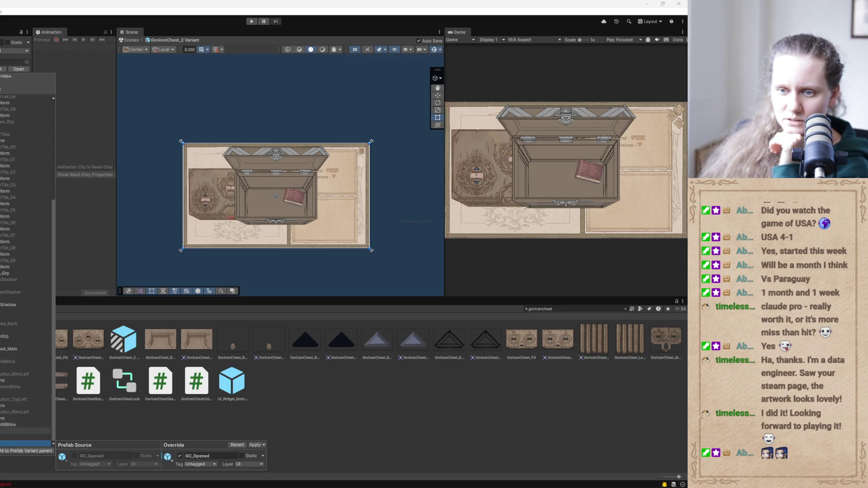
pyautogui.click(234, 445)
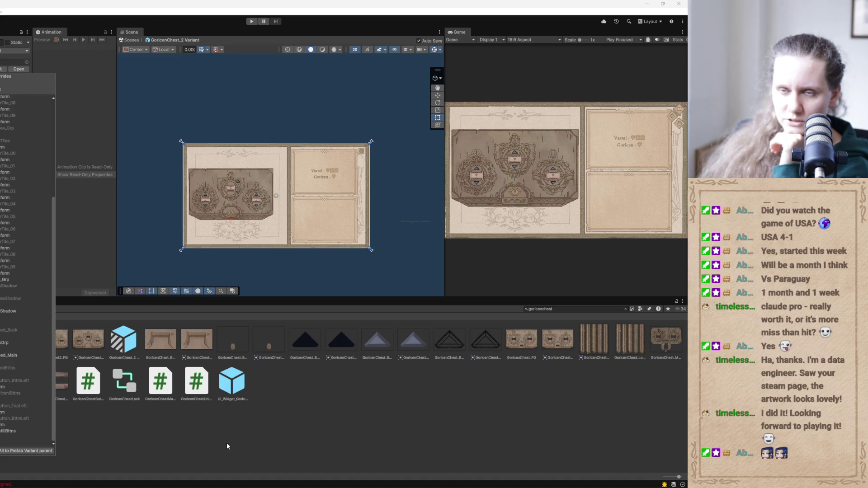
pyautogui.click(223, 445)
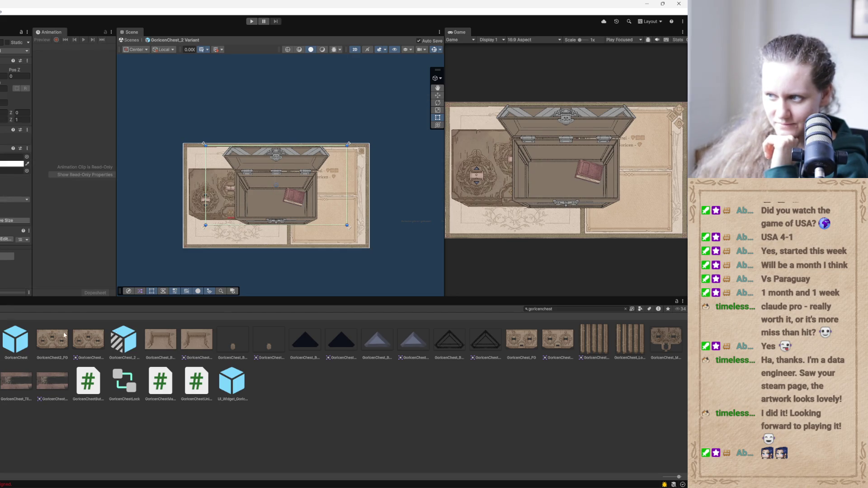
# Set the chest's Source Image to the Opened_0 sprite, then enlarge and reposition the red book inside
pyautogui.click(1, 157)
pyautogui.moveTo(2, 161); pyautogui.dragTo(2, 158)
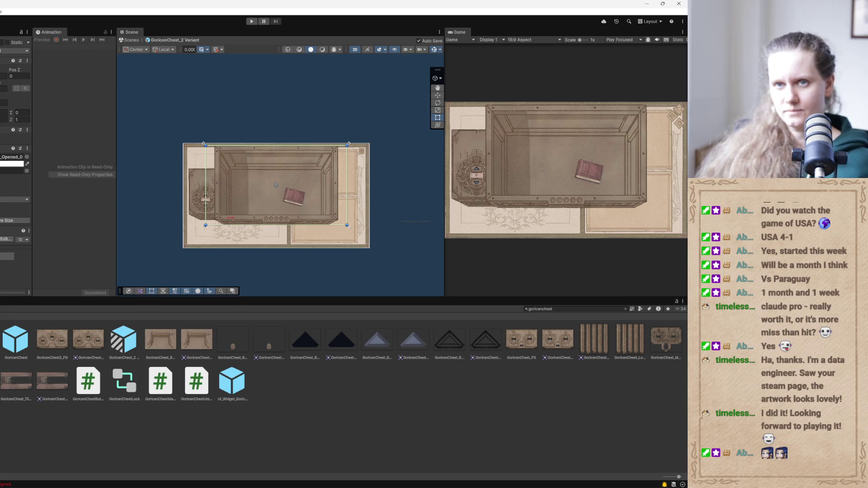
pyautogui.click(293, 196)
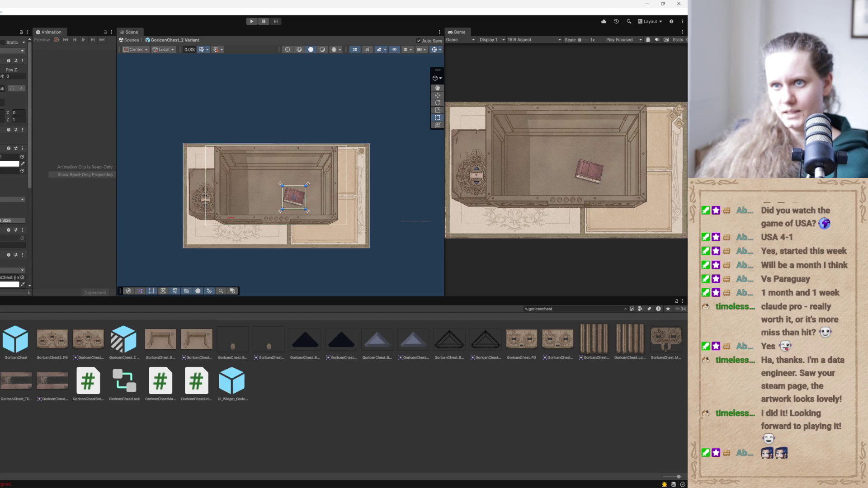
pyautogui.scroll(3, 215, 220)
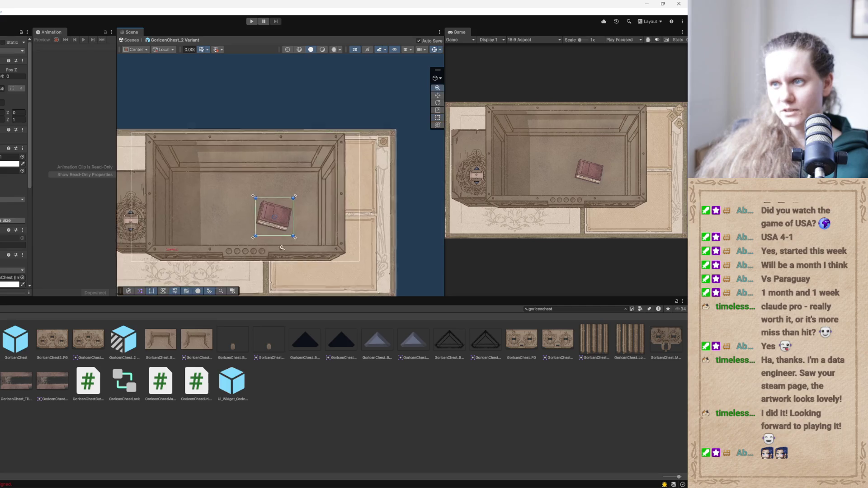
pyautogui.scroll(-1, 216, 220)
pyautogui.moveTo(253, 196); pyautogui.dragTo(244, 185)
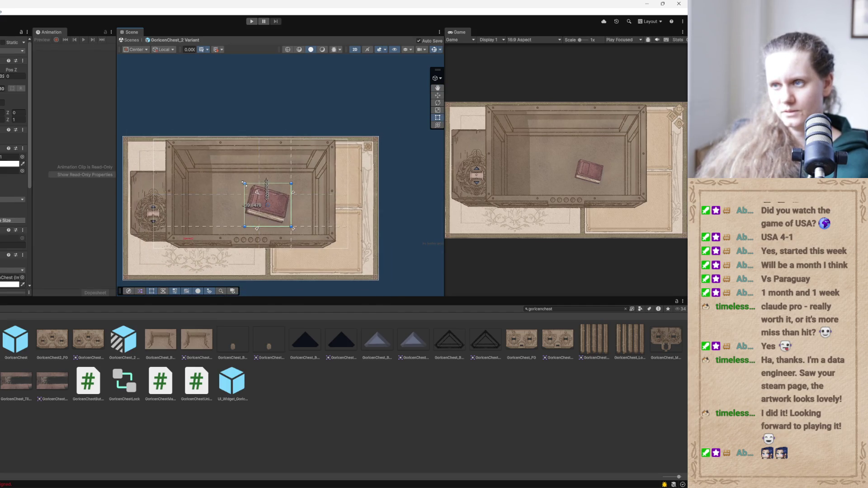
pyautogui.moveTo(279, 219); pyautogui.dragTo(266, 213)
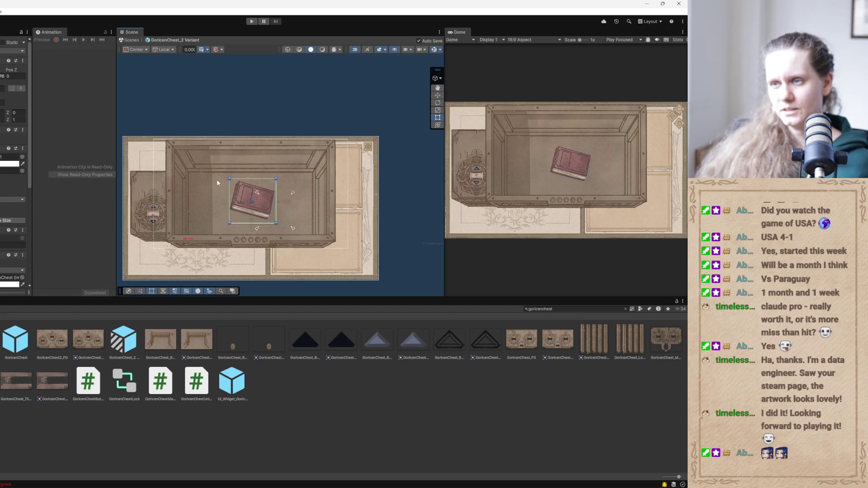
pyautogui.moveTo(228, 177); pyautogui.dragTo(228, 176)
pyautogui.moveTo(253, 211); pyautogui.dragTo(249, 215)
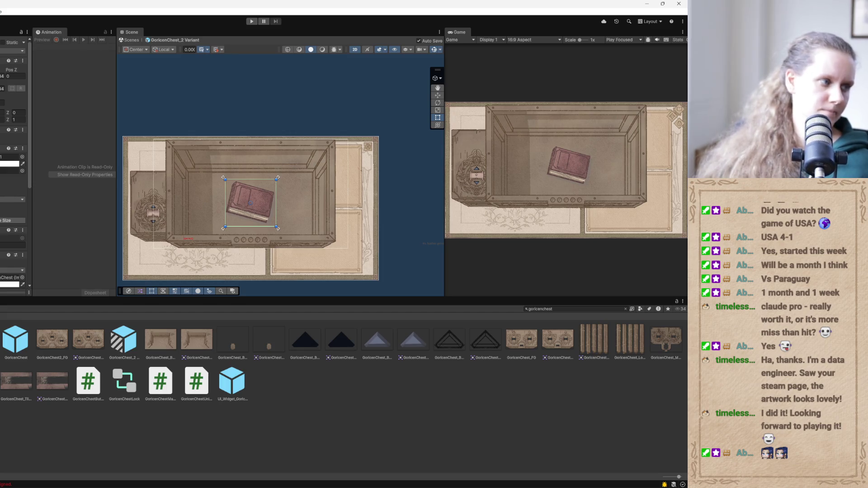
pyautogui.click(294, 258)
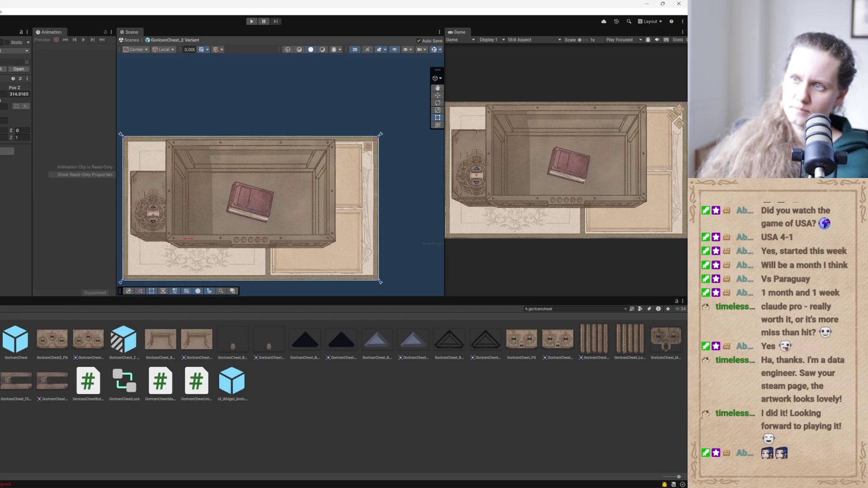
# Set the chest's Rect Transform anchor preset to stretch-stretch
pyautogui.click(367, 147)
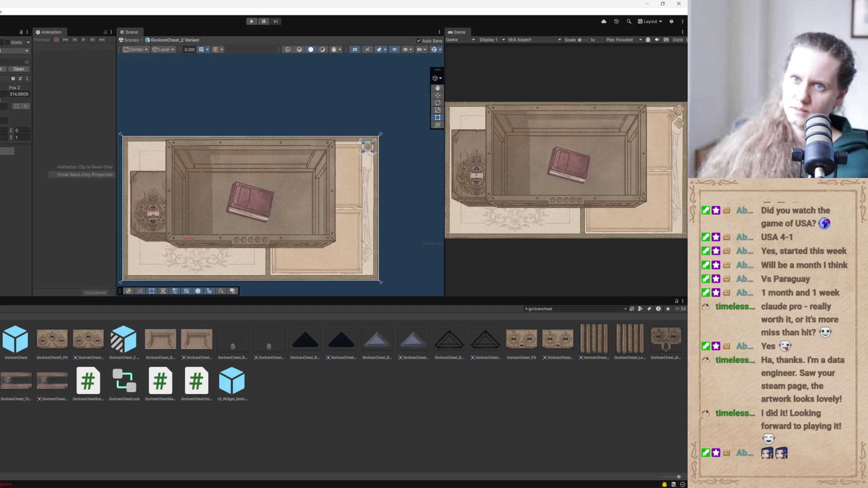
pyautogui.click(293, 205)
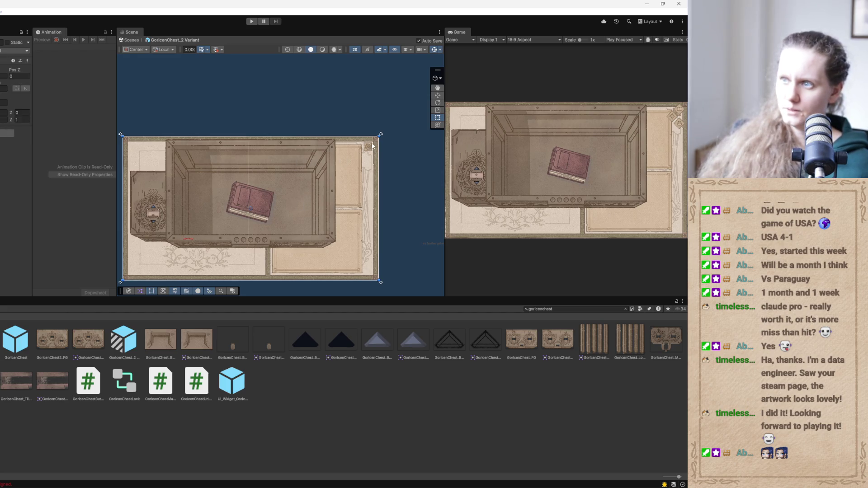
pyautogui.moveTo(380, 134); pyautogui.dragTo(323, 161)
pyautogui.hotkey('ctrl', 'z')
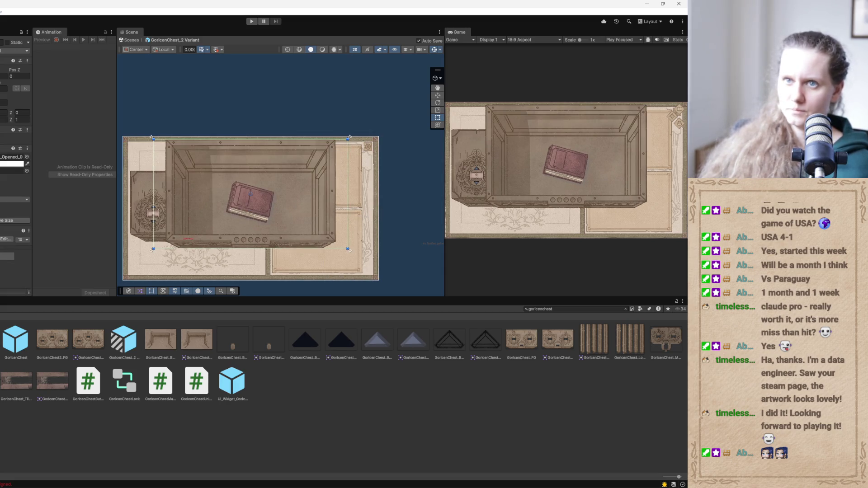
pyautogui.click(4, 103)
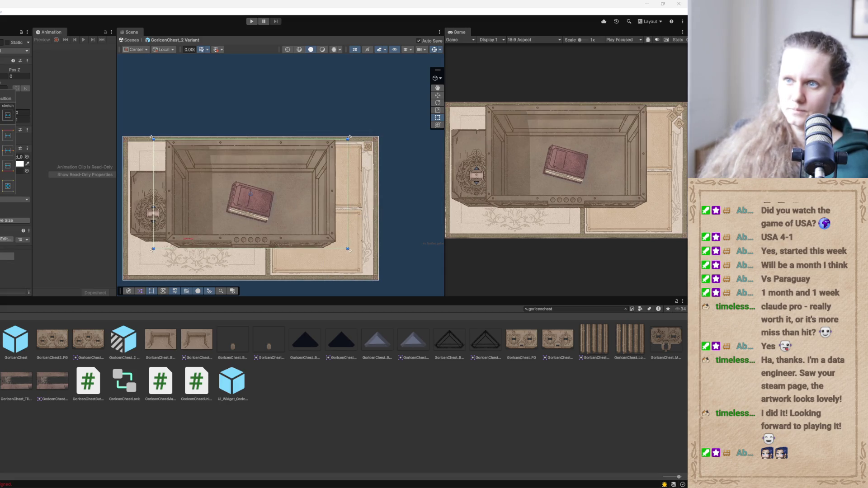
pyautogui.keyDown('alt'); pyautogui.click(8, 186); pyautogui.keyUp('alt')
pyautogui.press('Escape')
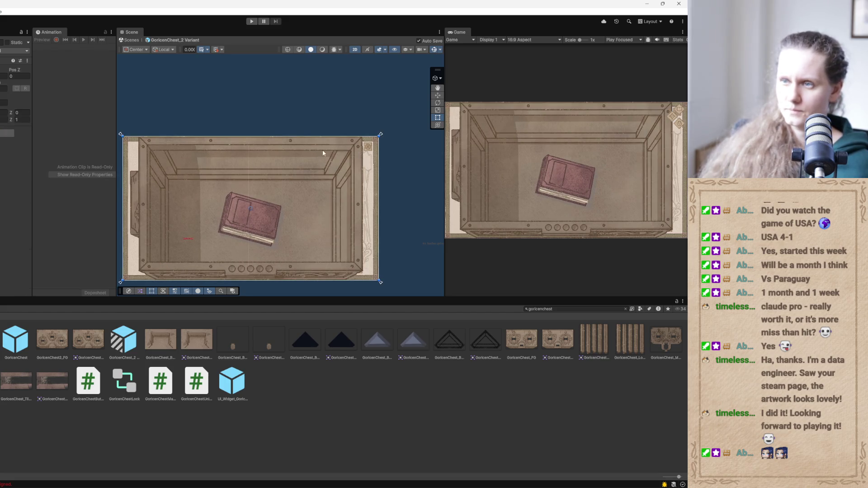
# Shrink the chest into a smaller box and move it onto the card's left page
pyautogui.moveTo(379, 135); pyautogui.dragTo(237, 201)
pyautogui.scroll(-2, 166, 201)
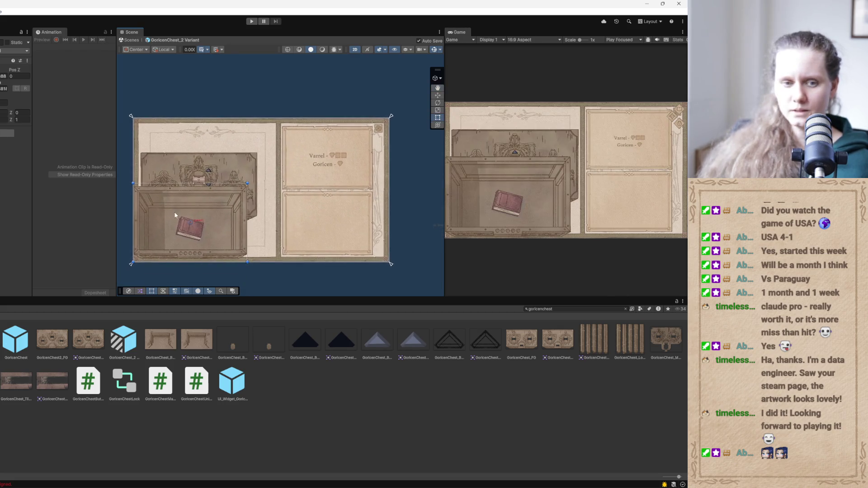
pyautogui.scroll(3, 165, 201)
pyautogui.moveTo(199, 217)
pyautogui.mouseDown()
pyautogui.moveTo(222, 218)
pyautogui.moveTo(216, 193)
pyautogui.mouseUp()
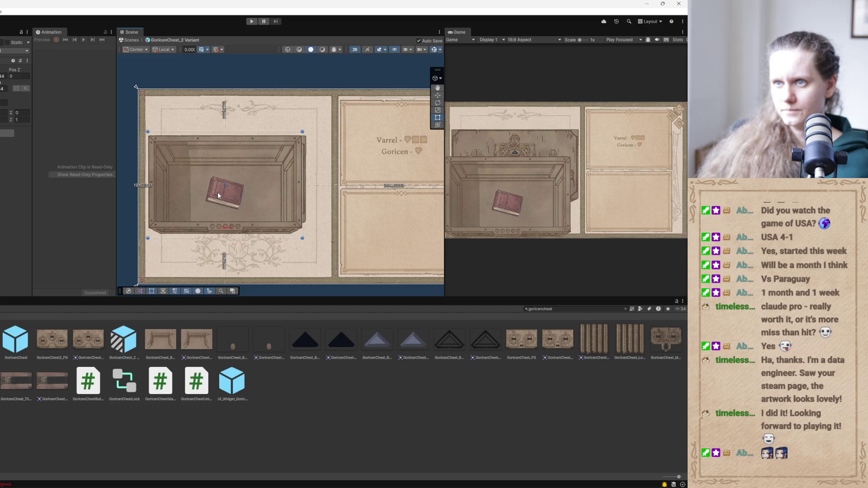
# Lower the opened chest image's alpha to 177 and pull its bottom corners slightly inward
pyautogui.click(305, 240)
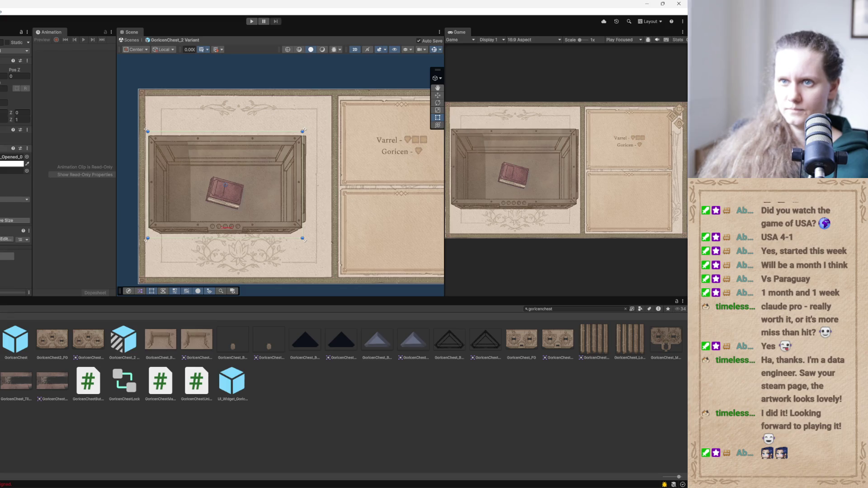
pyautogui.click(11, 163)
pyautogui.moveTo(29, 303); pyautogui.dragTo(28, 305)
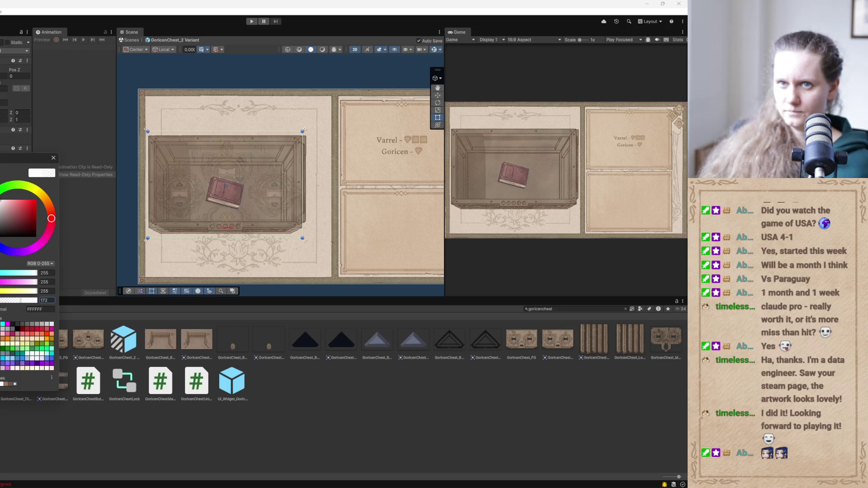
pyautogui.scroll(4, 195, 254)
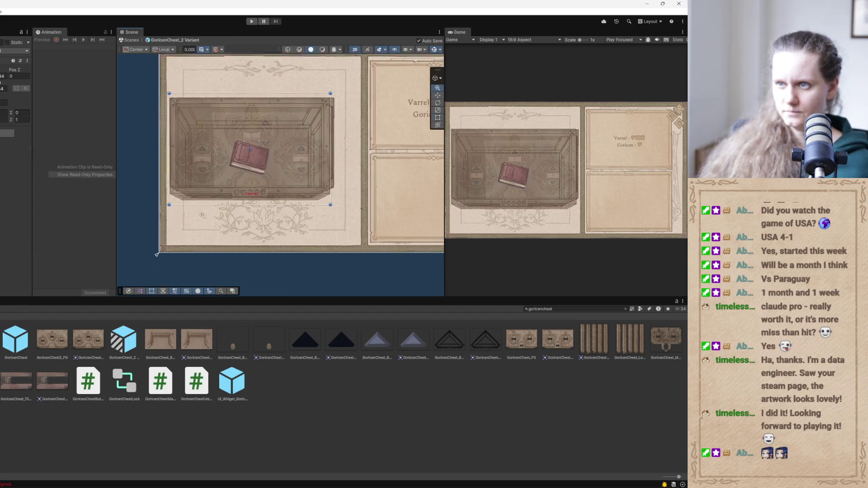
pyautogui.moveTo(138, 212); pyautogui.dragTo(146, 208)
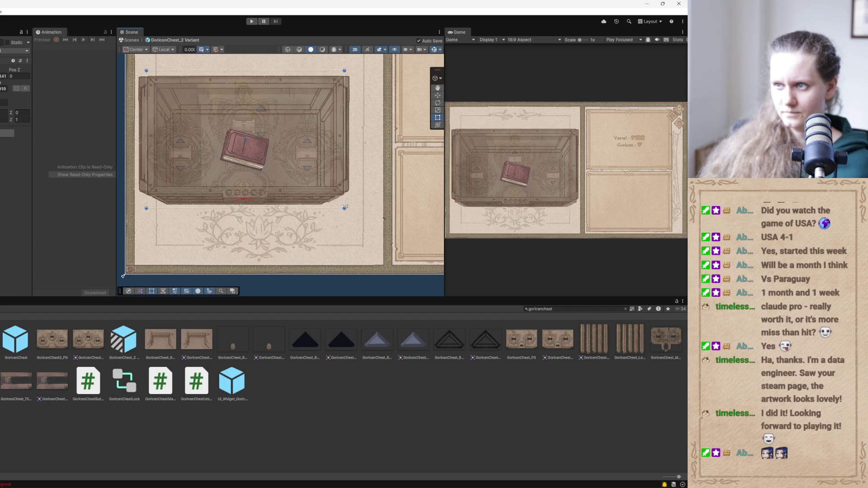
pyautogui.moveTo(344, 209); pyautogui.dragTo(342, 207)
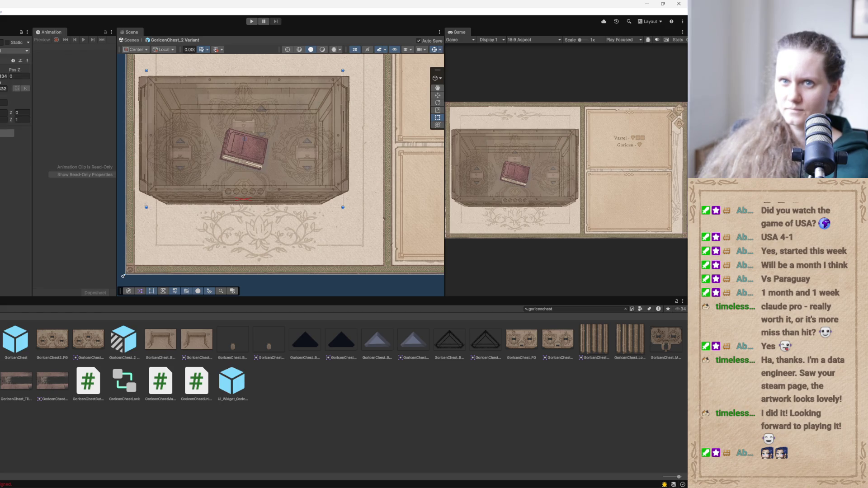
pyautogui.click(222, 218)
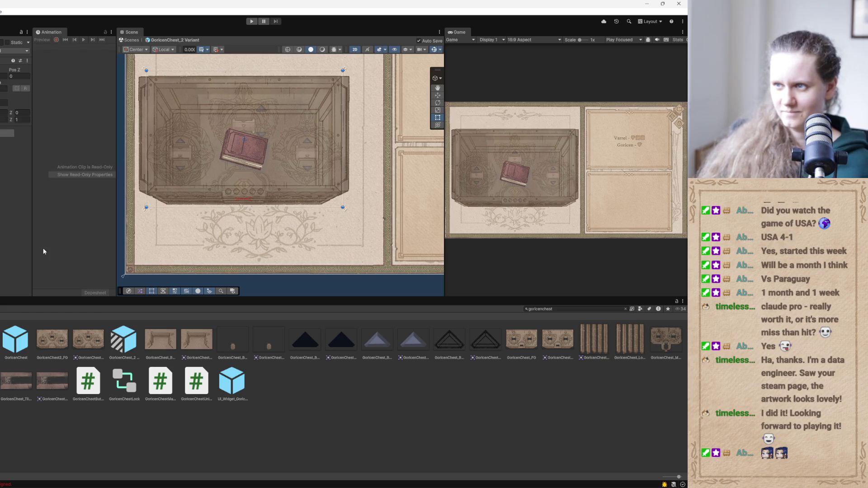
# Nudge the chest contents and book down and trim the chest's bottom corners with the Rect Tool
pyautogui.click(439, 96)
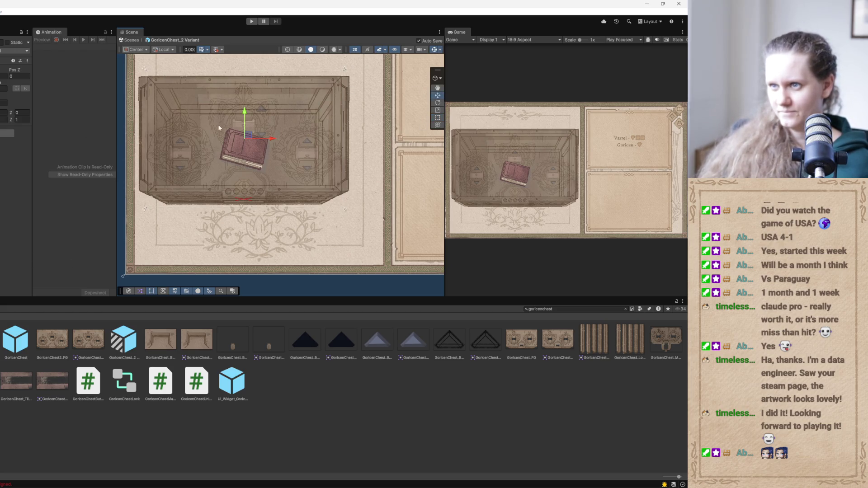
pyautogui.moveTo(245, 112); pyautogui.dragTo(246, 116)
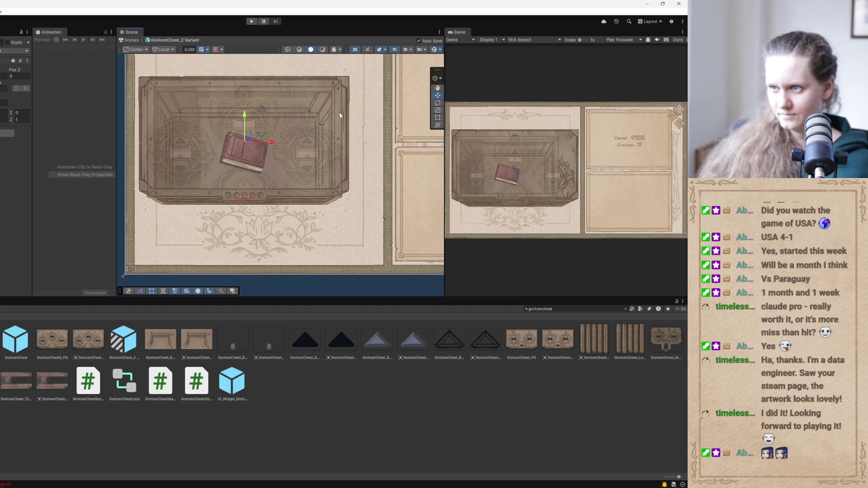
pyautogui.press('t')
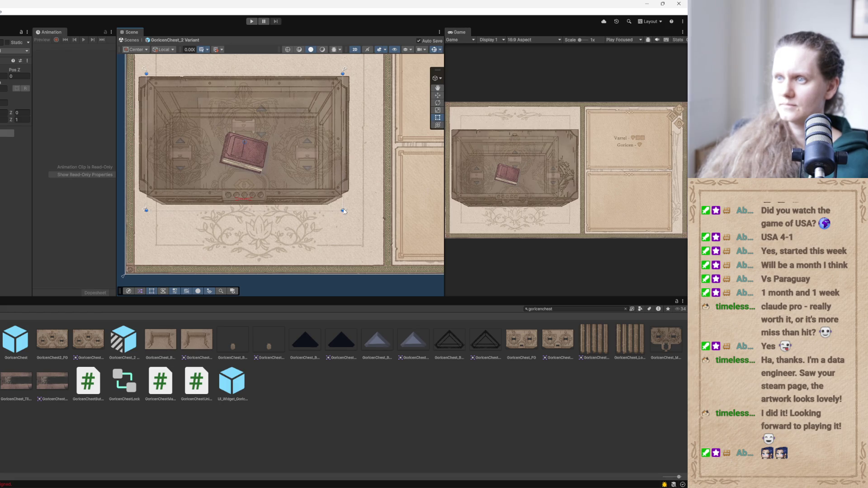
pyautogui.moveTo(343, 210); pyautogui.dragTo(339, 209)
pyautogui.click(437, 96)
pyautogui.moveTo(246, 110); pyautogui.dragTo(247, 112)
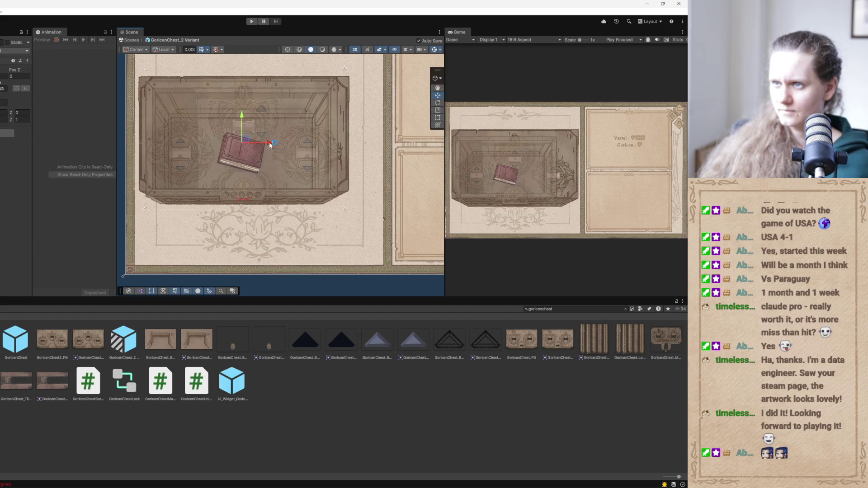
pyautogui.click(438, 117)
pyautogui.moveTo(144, 210); pyautogui.dragTo(148, 210)
pyautogui.press('w')
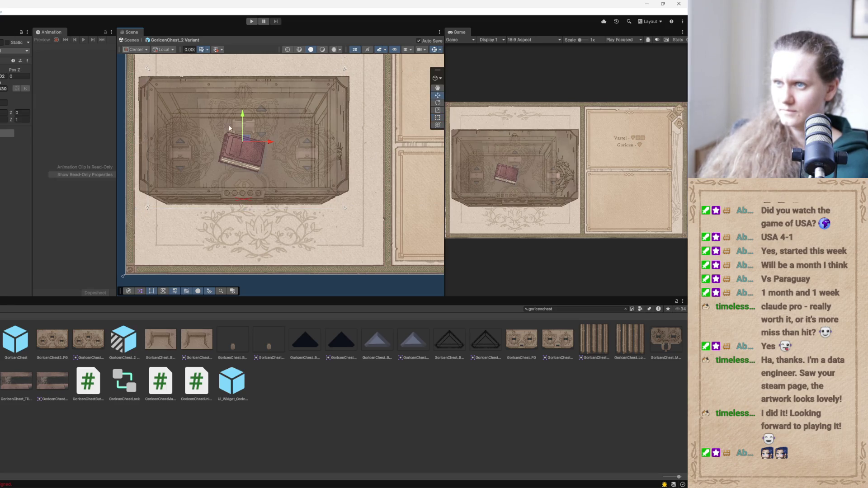
pyautogui.moveTo(242, 115); pyautogui.dragTo(242, 119)
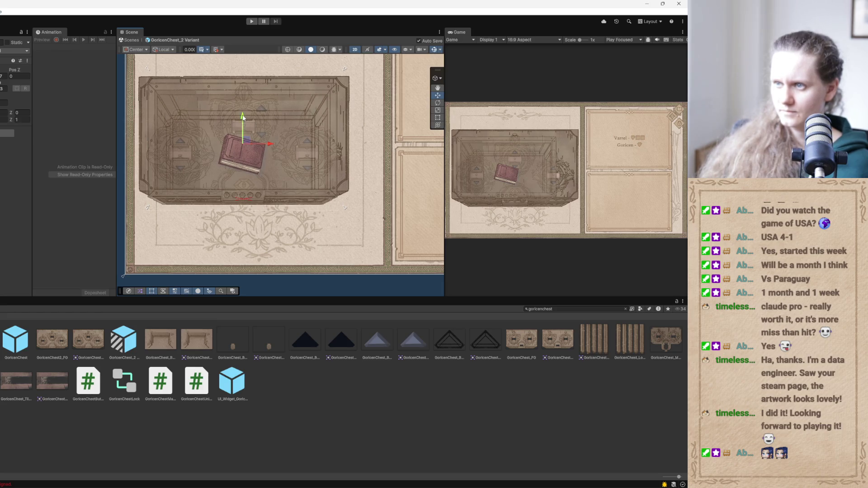
pyautogui.press('t')
pyautogui.moveTo(148, 209); pyautogui.dragTo(149, 208)
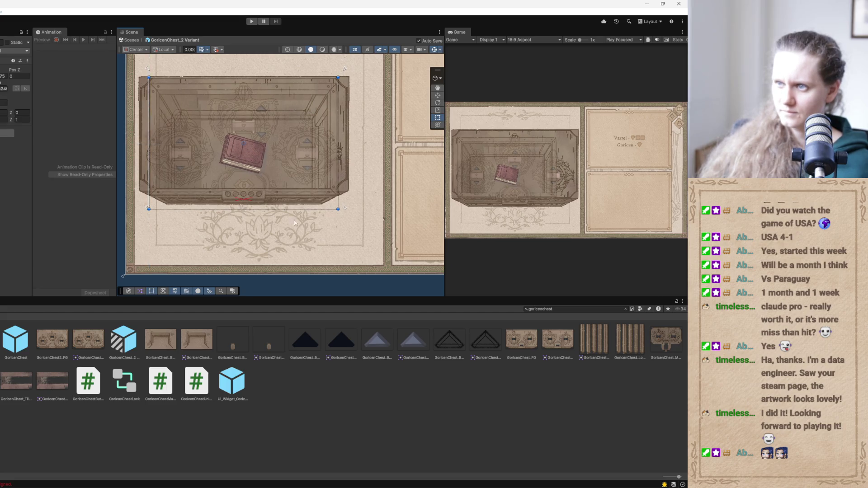
# Refine the chest's left edge, right side and vertical position, then lower the book slightly
pyautogui.click(437, 95)
pyautogui.moveTo(243, 119); pyautogui.dragTo(242, 117)
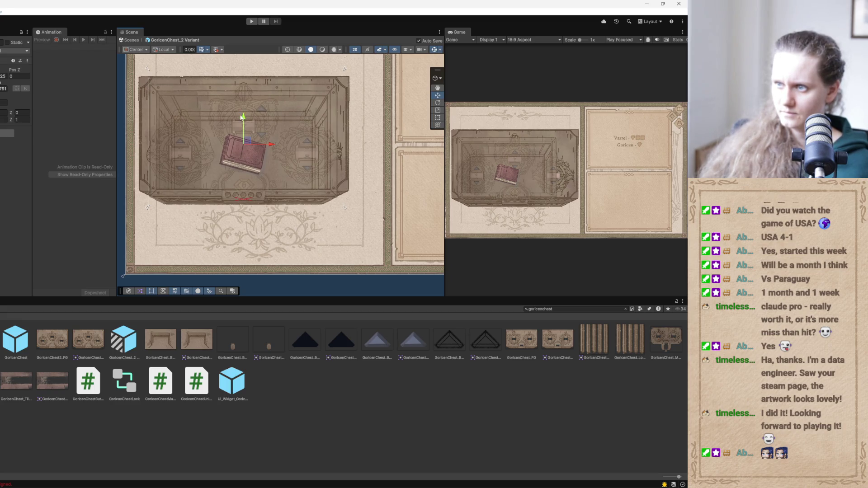
pyautogui.click(437, 117)
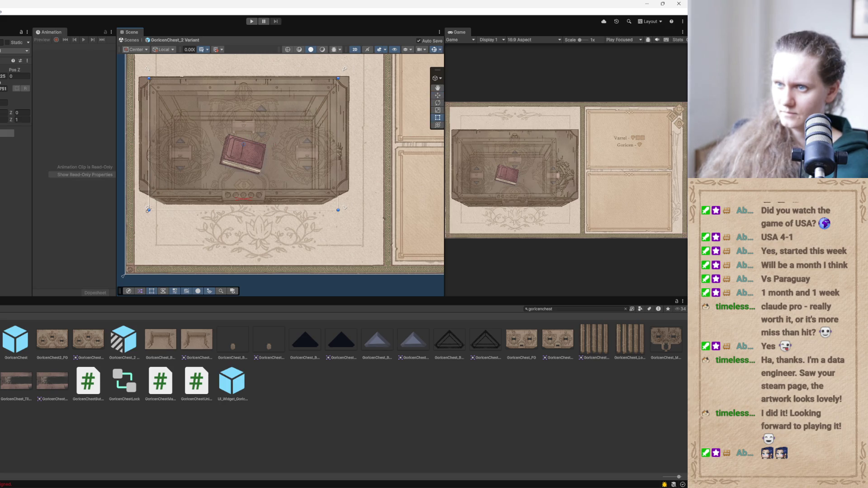
pyautogui.moveTo(148, 209); pyautogui.dragTo(150, 208)
pyautogui.press('w')
pyautogui.hotkey('ctrl', 'z')
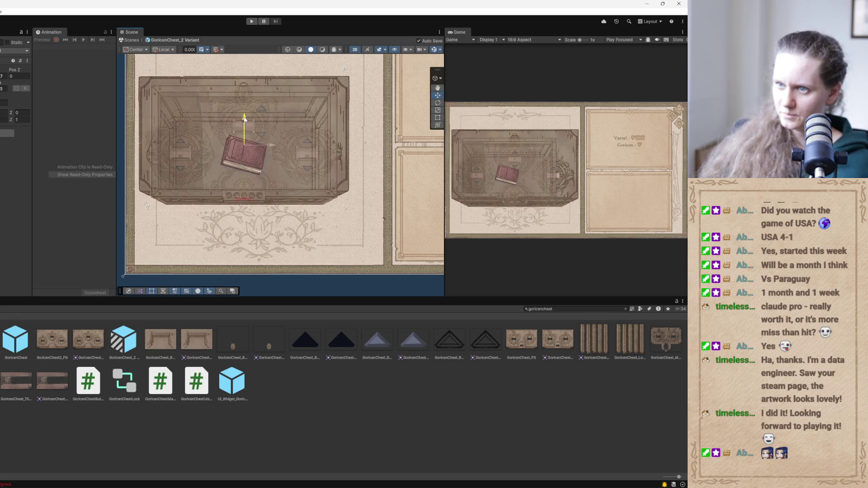
pyautogui.press('t')
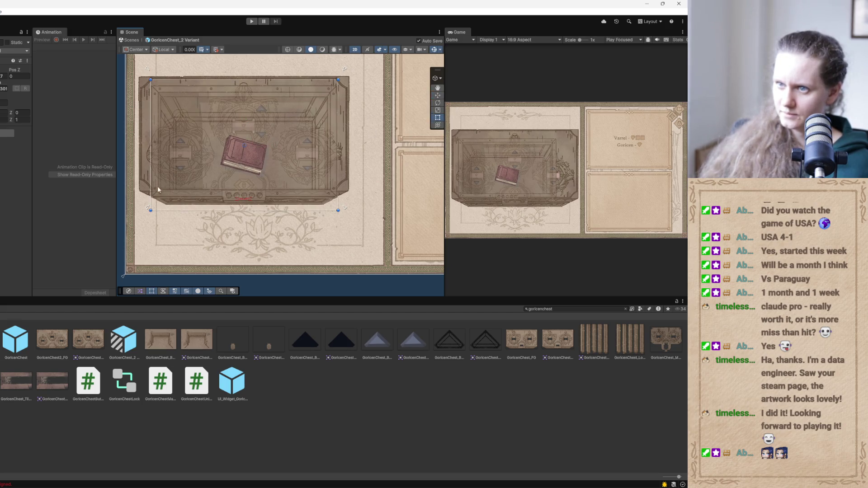
pyautogui.moveTo(149, 209); pyautogui.dragTo(150, 209)
pyautogui.moveTo(337, 209); pyautogui.dragTo(336, 210)
pyautogui.click(437, 96)
pyautogui.moveTo(246, 119); pyautogui.dragTo(246, 119)
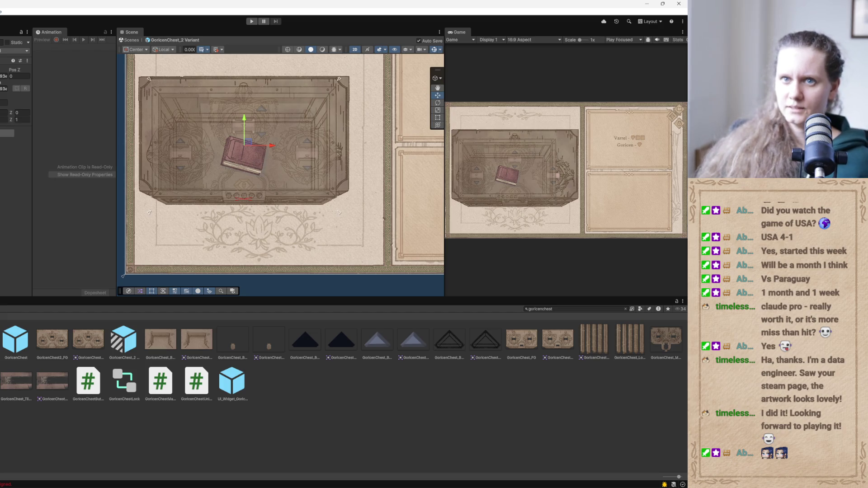
# Try a more transparent colour on the chest lid, then undo it
pyautogui.click(251, 159)
pyautogui.click(11, 163)
pyautogui.moveTo(18, 301); pyautogui.dragTo(62, 305)
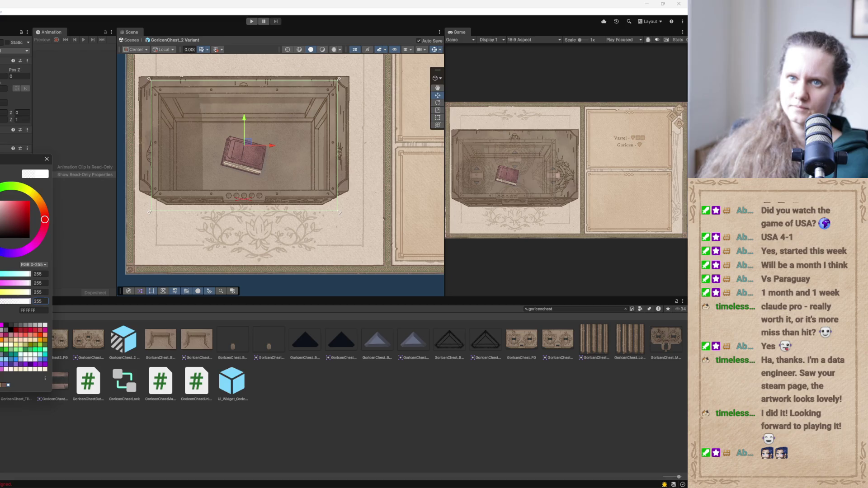
pyautogui.press('Escape')
pyautogui.hotkey('ctrl', 'z')
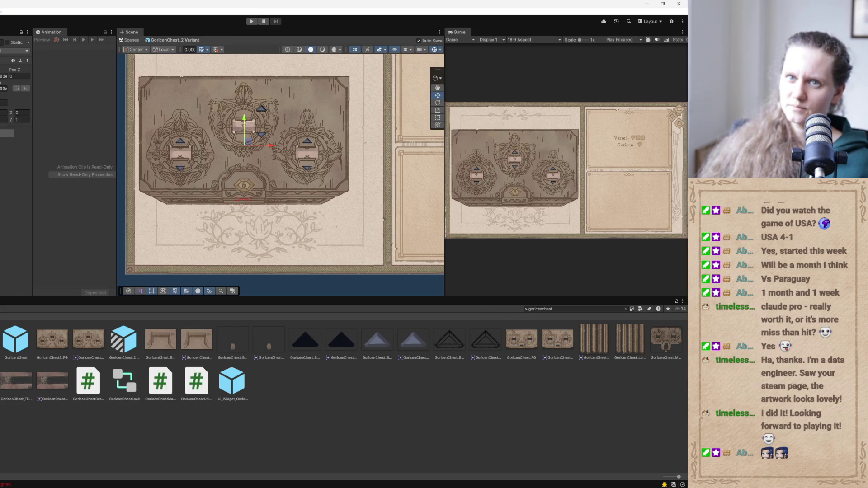
# Exit the GoricenChest_2 prefab back to the scene and widen the Game view
pyautogui.click(131, 40)
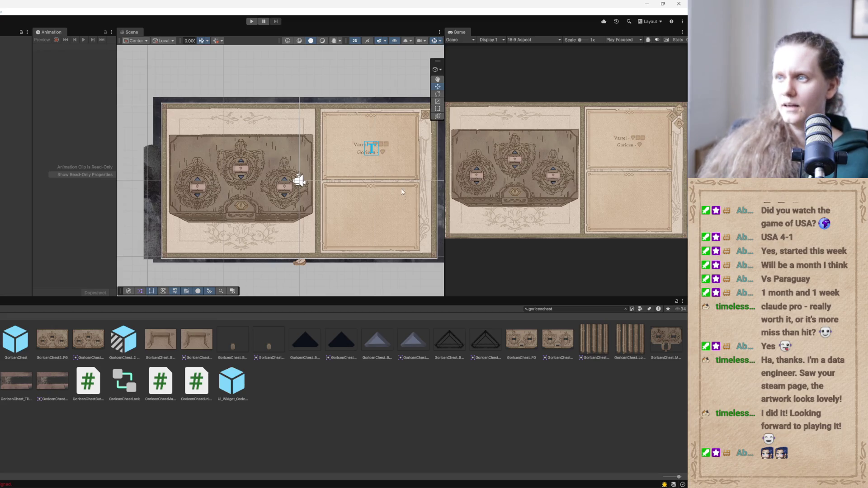
pyautogui.moveTo(445, 169)
pyautogui.mouseDown()
pyautogui.moveTo(242, 177)
pyautogui.moveTo(291, 178)
pyautogui.moveTo(271, 179)
pyautogui.moveTo(283, 177)
pyautogui.mouseUp()
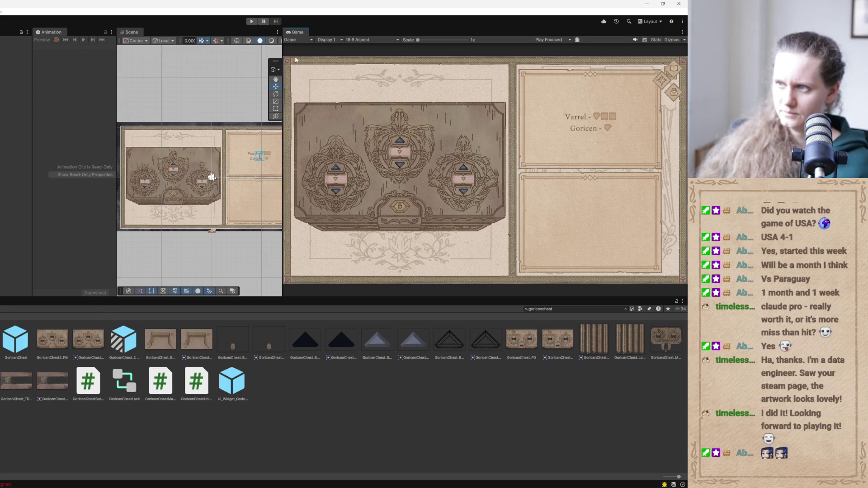
# Show the TLF_TODOs.txt notes with the GoricenChest_2 note in view, then bring Claude forward
pyautogui.moveTo(301, 480)
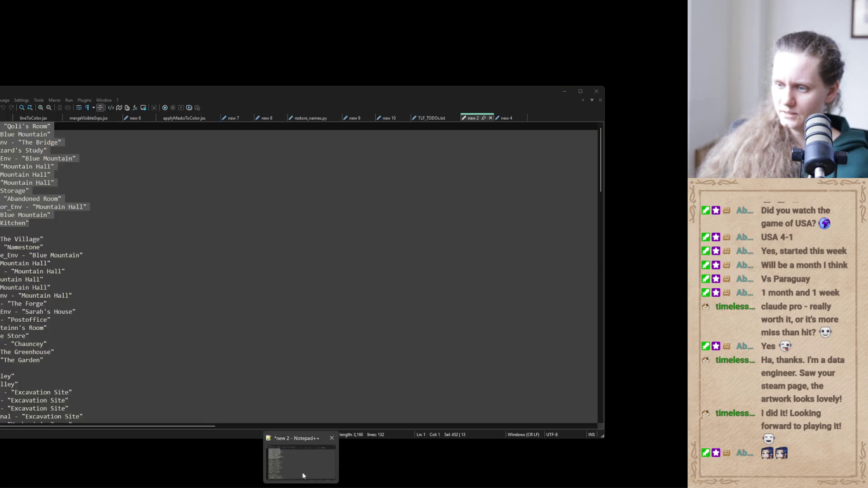
pyautogui.click(302, 472)
pyautogui.click(436, 118)
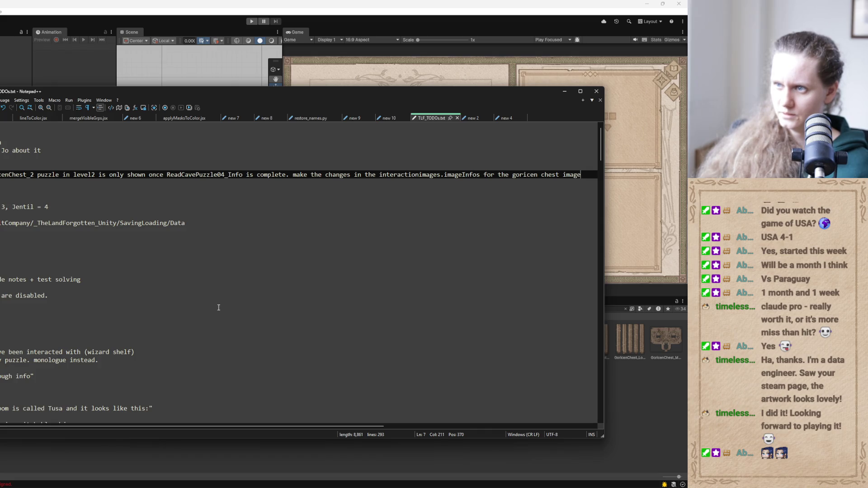
pyautogui.moveTo(319, 425); pyautogui.dragTo(100, 397)
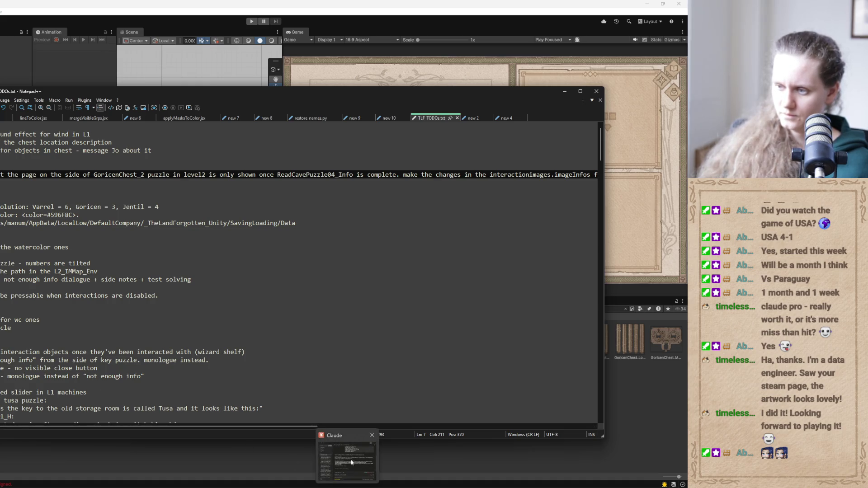
pyautogui.click(343, 470)
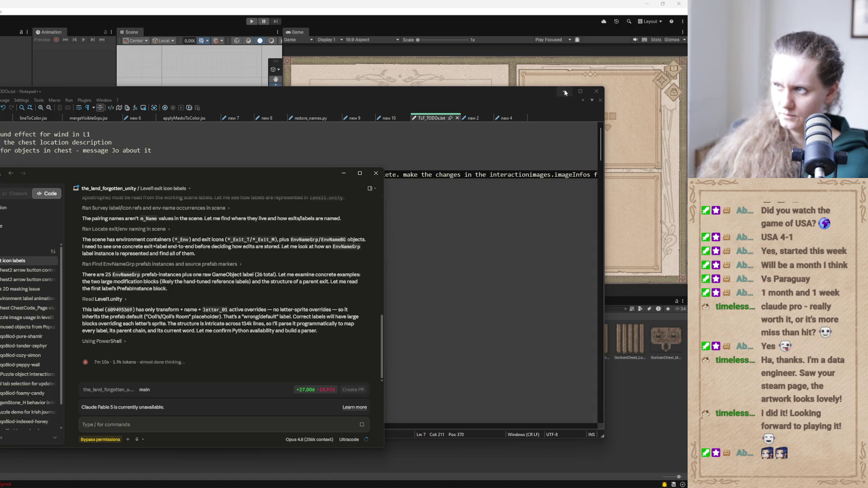
# In a new Claude session, dictate that the level two Goricen chest side page should be overwritten in the prefab
pyautogui.click(564, 91)
pyautogui.moveTo(298, 178); pyautogui.dragTo(251, 195)
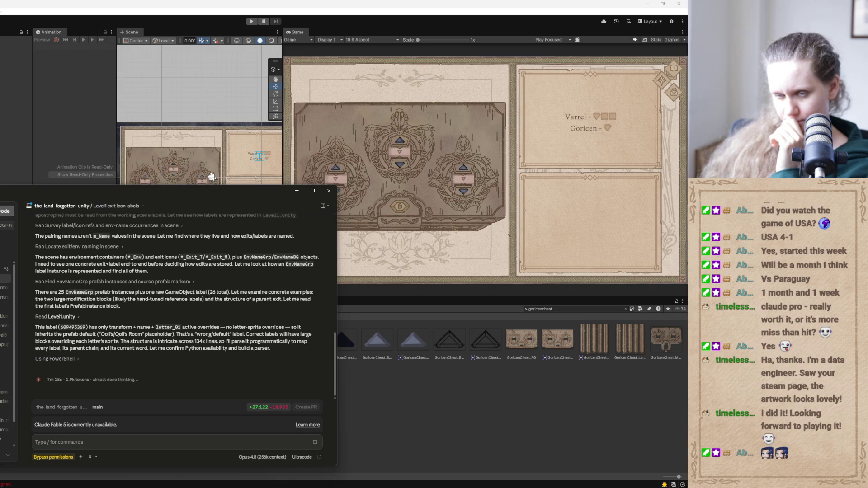
pyautogui.hotkey('ctrl', 'n')
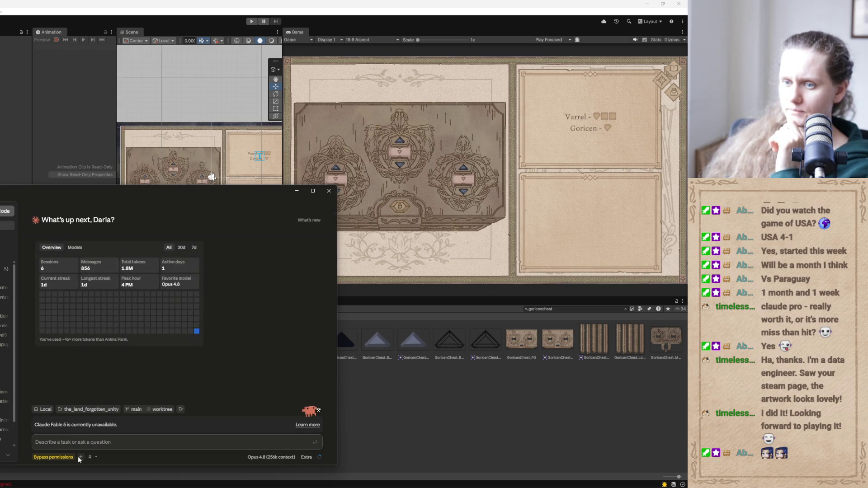
pyautogui.click(89, 457)
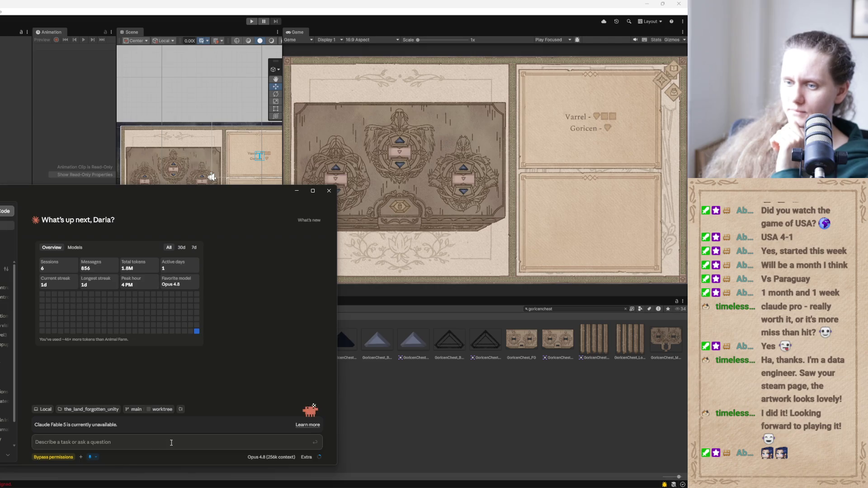
pyautogui.write('in')
pyautogui.write(' love')
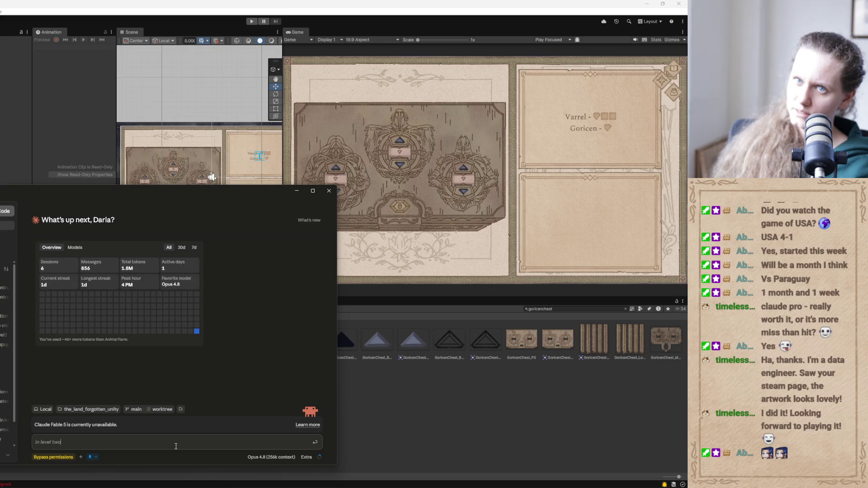
pyautogui.write(' gorikin chest puzzle two')
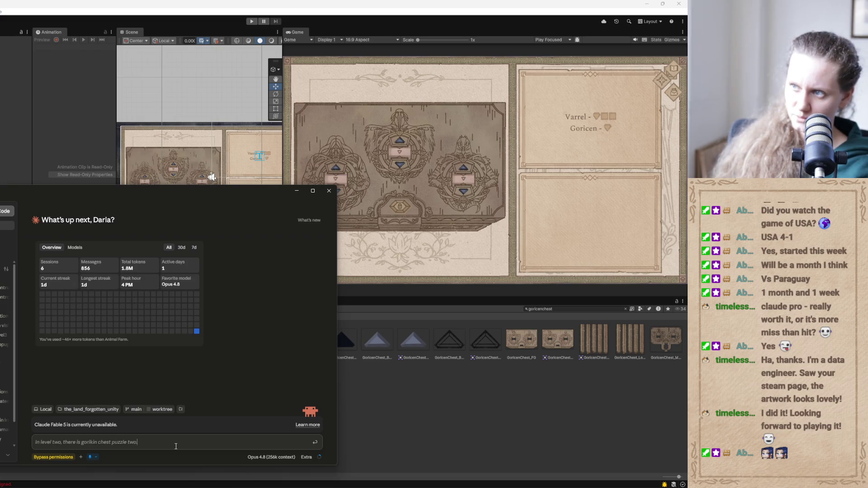
pyautogui.write('.')
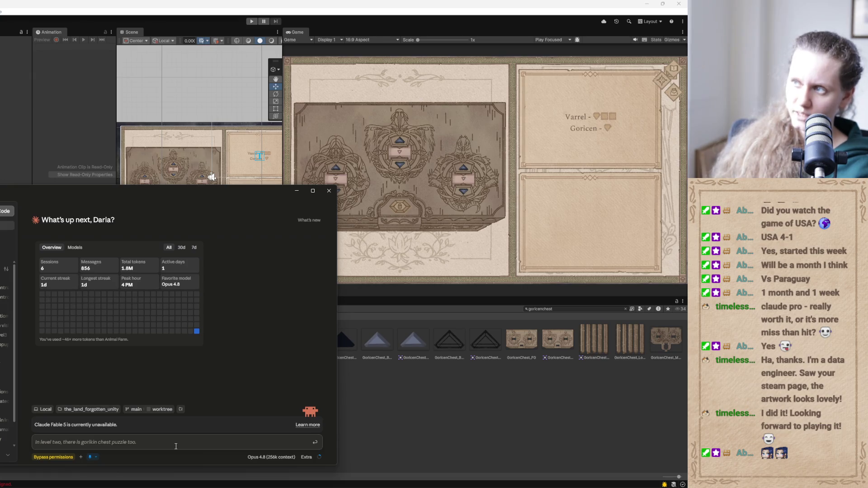
pyautogui.write(' we have side note.')
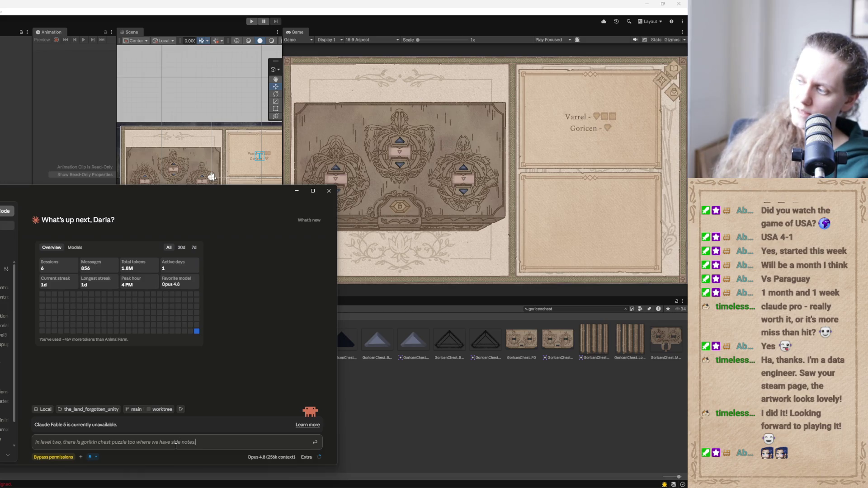
pyautogui.write(' In the side note,')
pyautogui.write('s, we have book and puzzle')
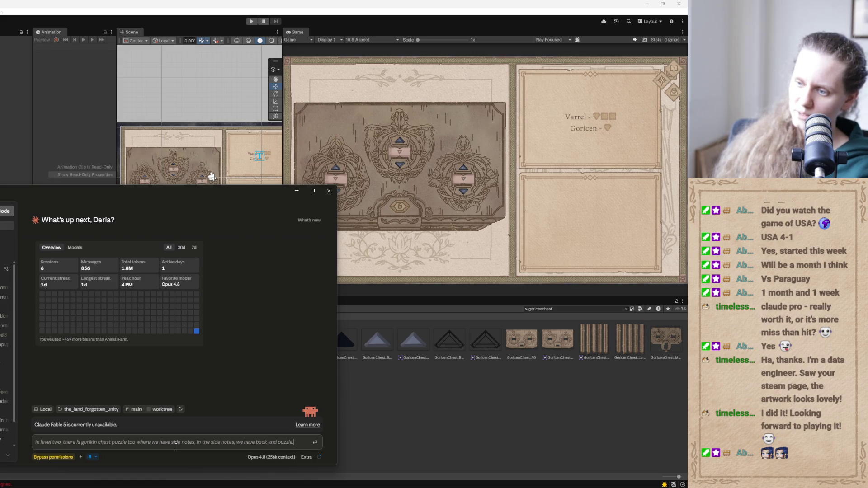
pyautogui.write(' with a single page.')
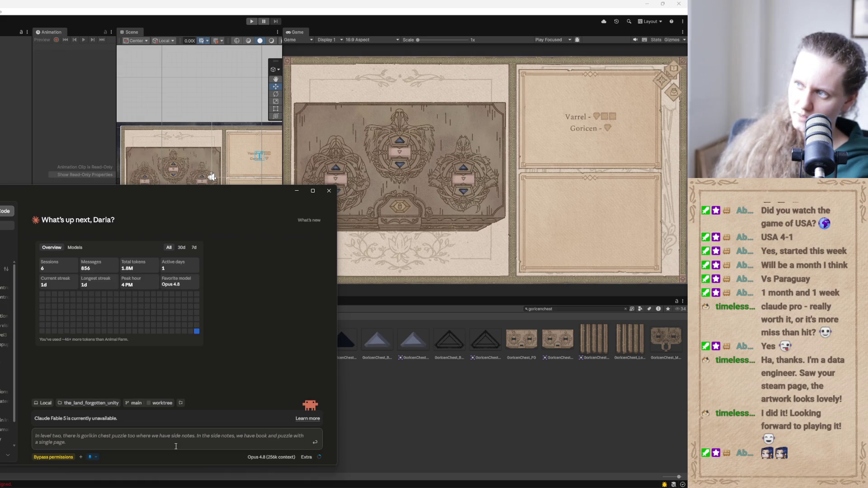
pyautogui.write(' page says, the')
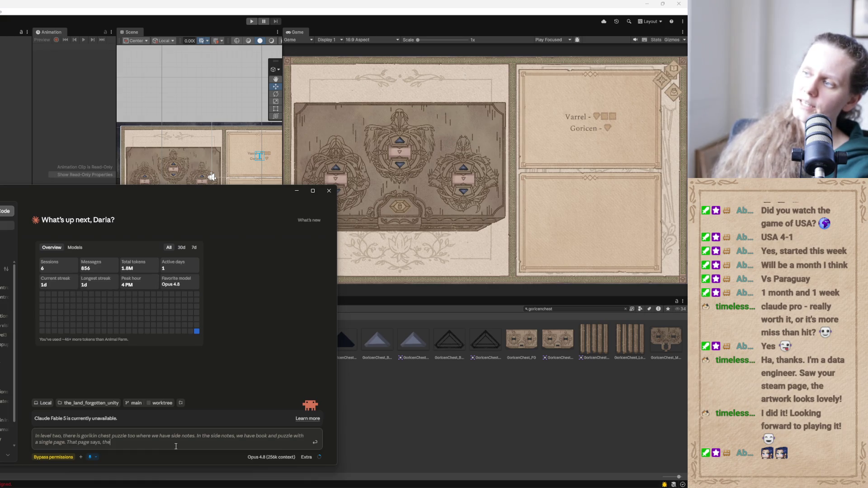
pyautogui.write(' gorikin five.')
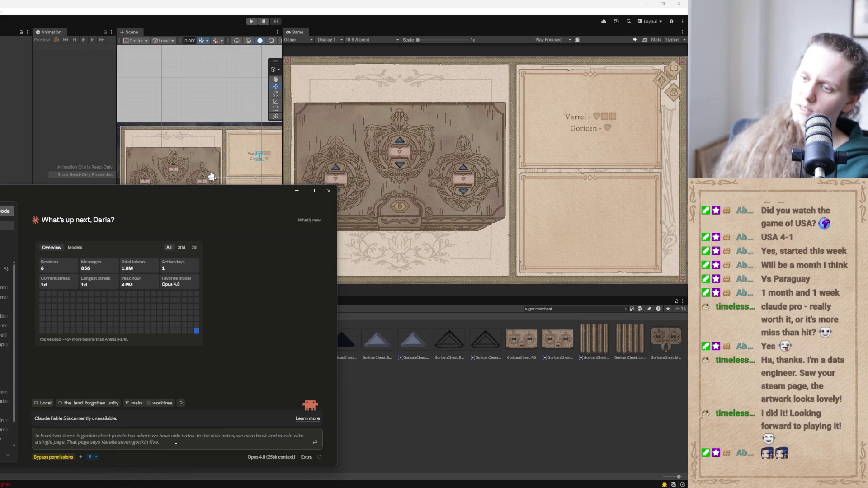
pyautogui.write('However,')
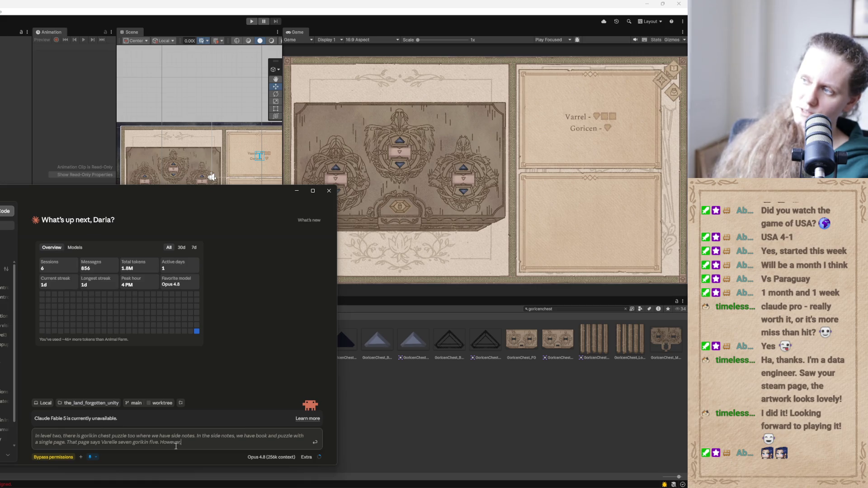
pyautogui.write(' we want to overwrite that')
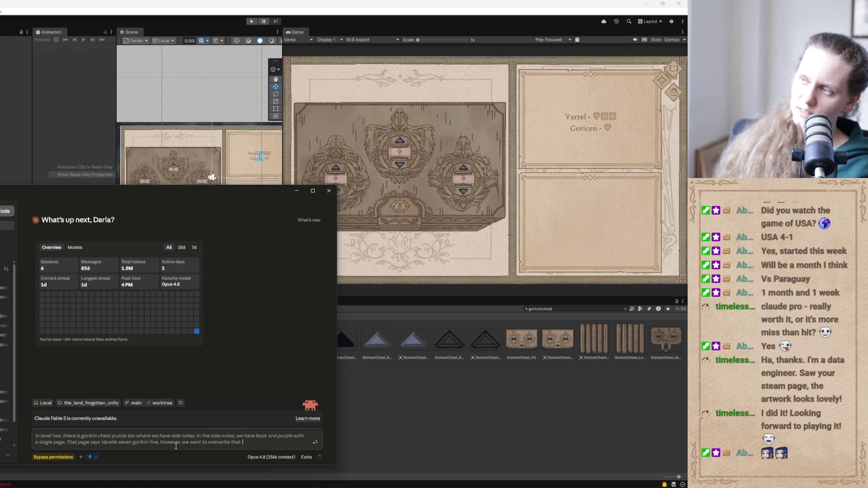
pyautogui.write(' in the prefab.')
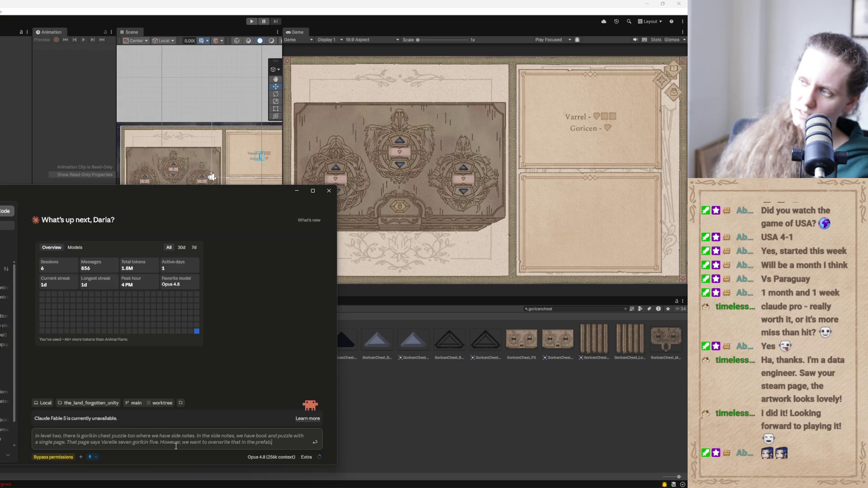
pyautogui.press('BackSpace')
pyautogui.write(', and')
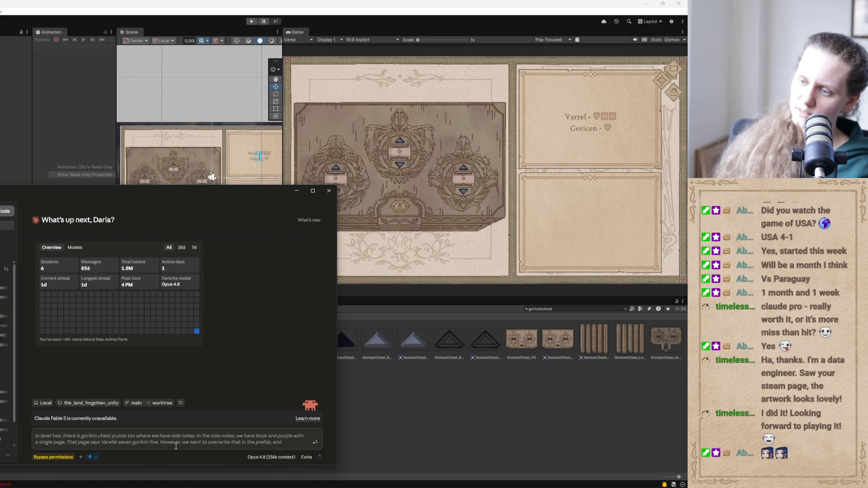
pyautogui.write(' make it')
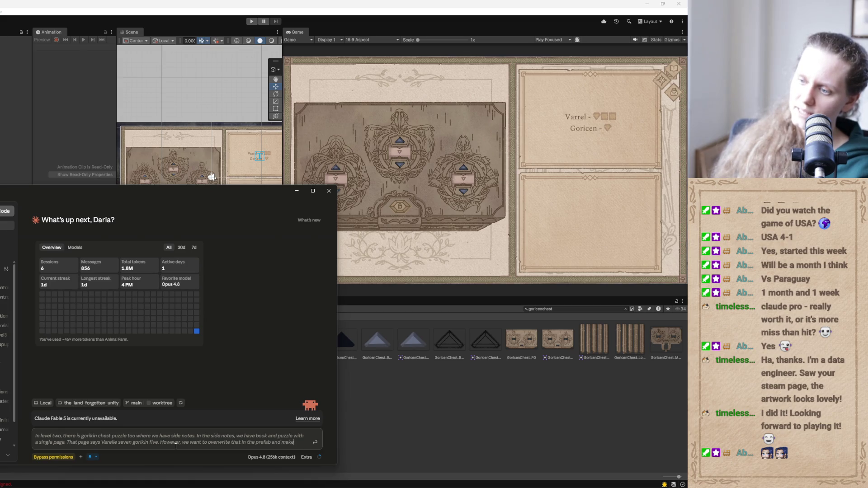
pyautogui.click(90, 457)
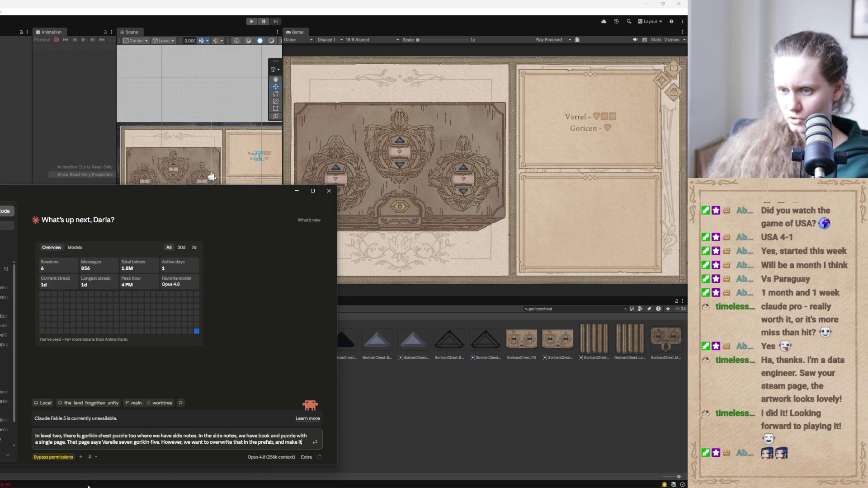
# Copy the 'Varrel = 6, Goricen = 3, Jentil = 4' solution line from the TODO notes
pyautogui.moveTo(223, 486)
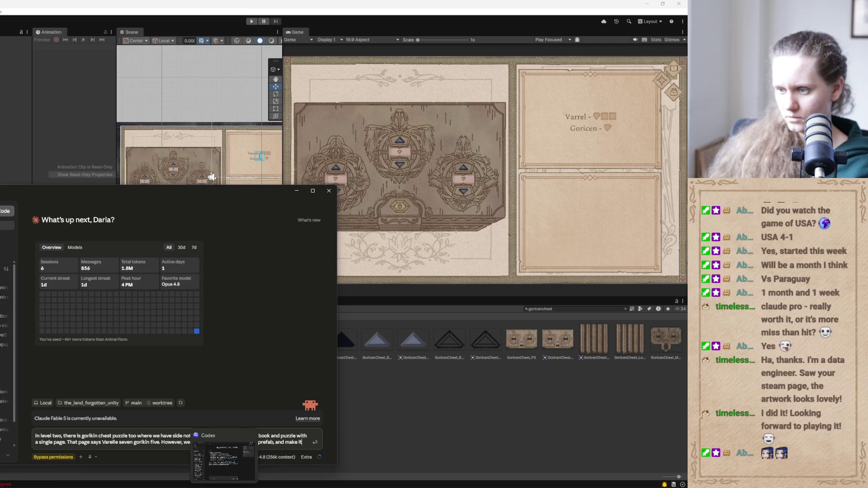
pyautogui.click(301, 486)
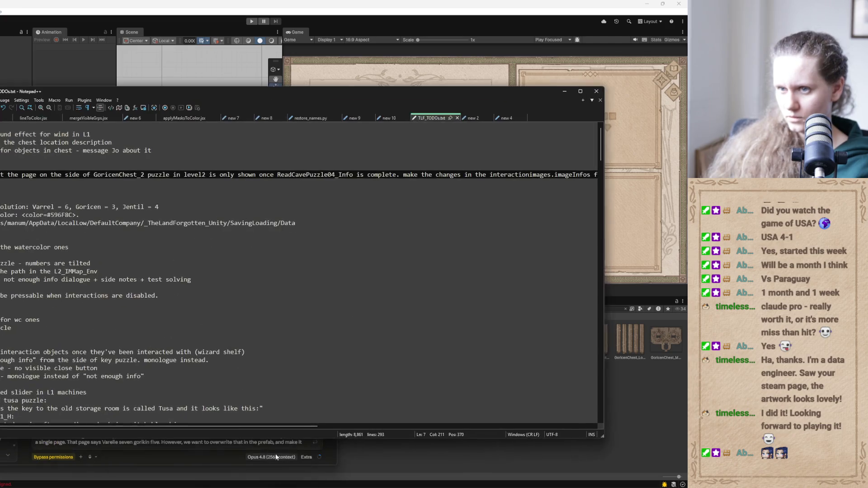
pyautogui.click(173, 191)
pyautogui.moveTo(161, 207); pyautogui.dragTo(33, 207)
pyautogui.hotkey('ctrl', 'c')
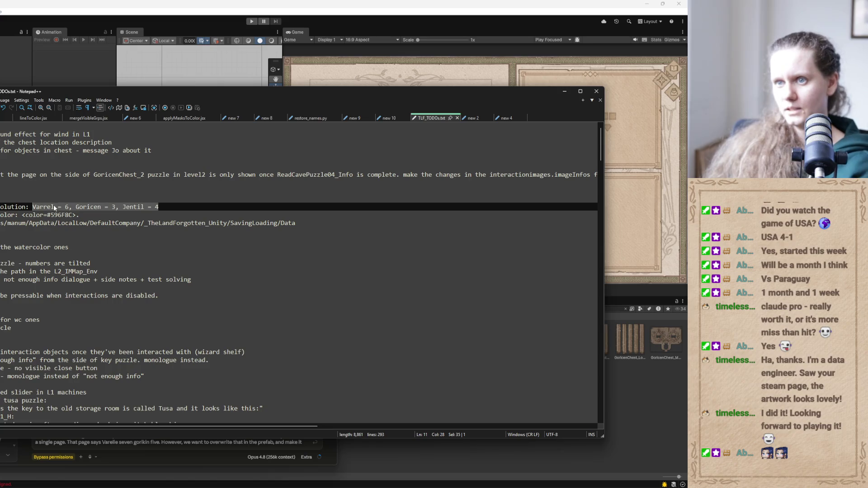
pyautogui.click(563, 92)
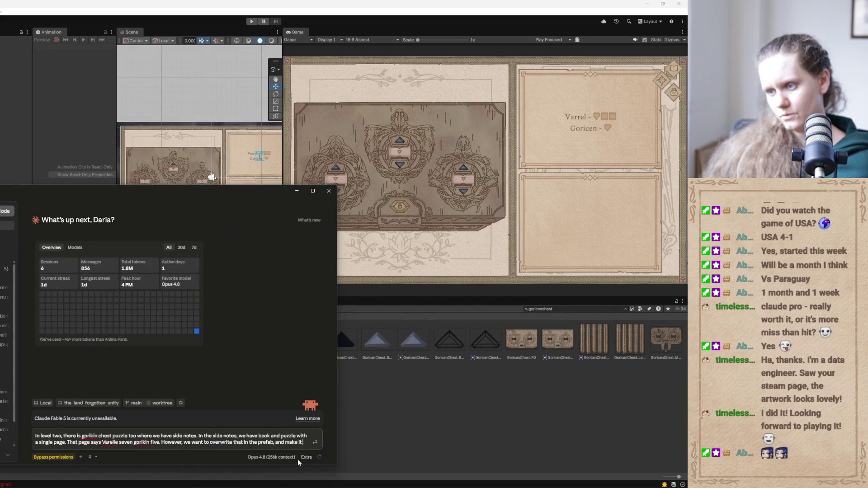
# Paste the solution into the prompt as 'make the text say: Varrel = 6, Goricen = 3, Jentil = 4'
pyautogui.hotkey('ctrl', 'v')
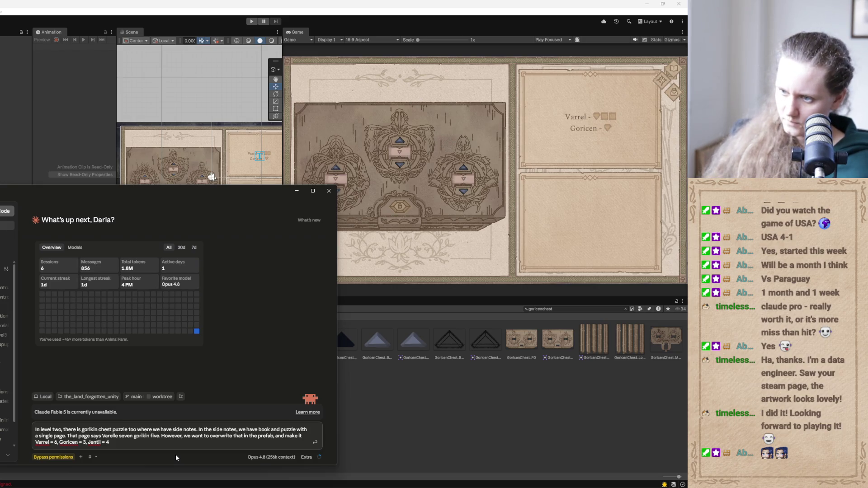
pyautogui.moveTo(285, 437); pyautogui.dragTo(297, 437)
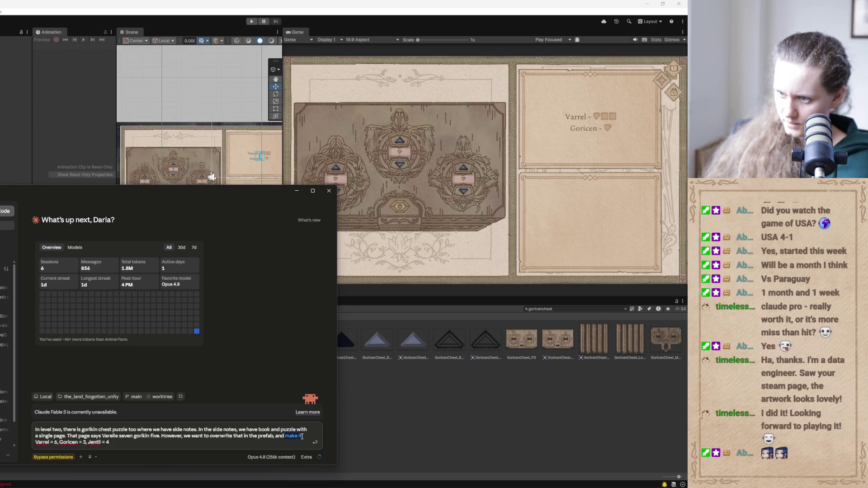
pyautogui.write('make')
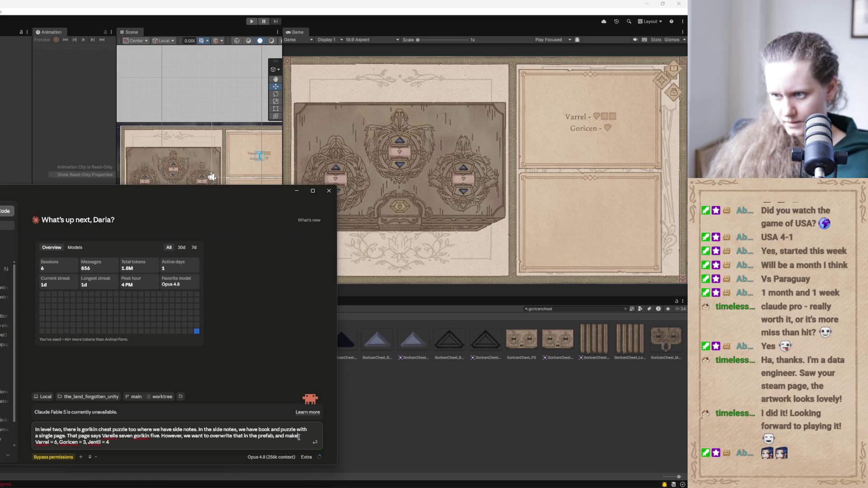
pyautogui.write(' the text say: Varrel')
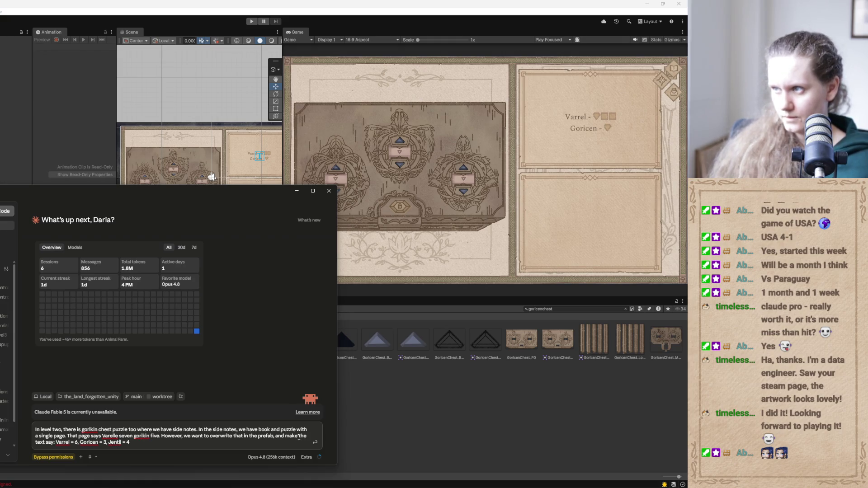
pyautogui.press('BackSpace')
pyautogui.press('BackSpace')
pyautogui.write('-')
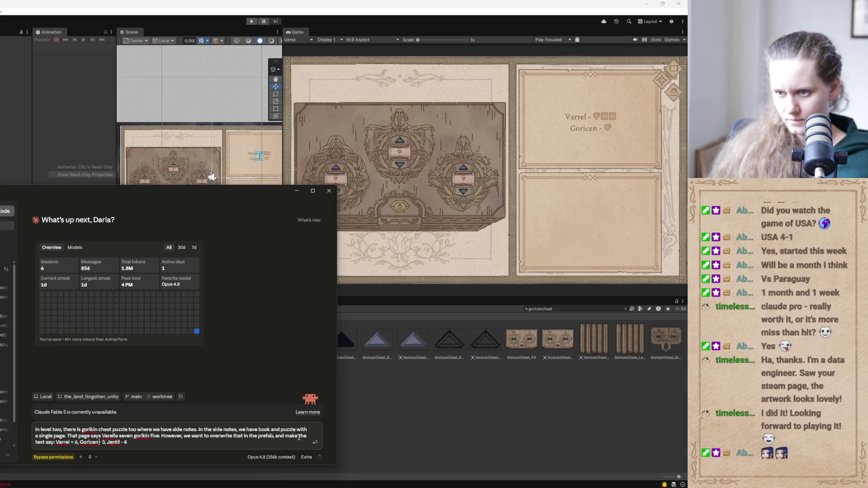
pyautogui.press('BackSpace')
pyautogui.write('=')
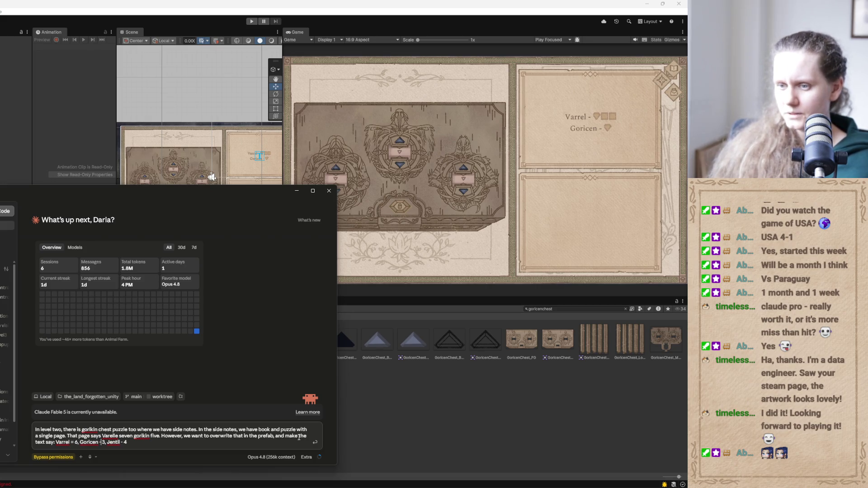
pyautogui.press('BackSpace')
pyautogui.write('=')
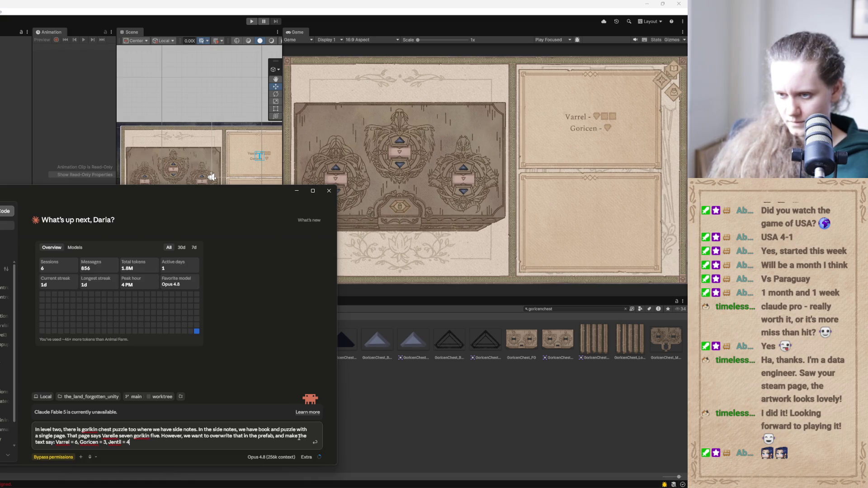
# Ask for roman numerals and raise the effort level to Ultracode
pyautogui.write('ut use')
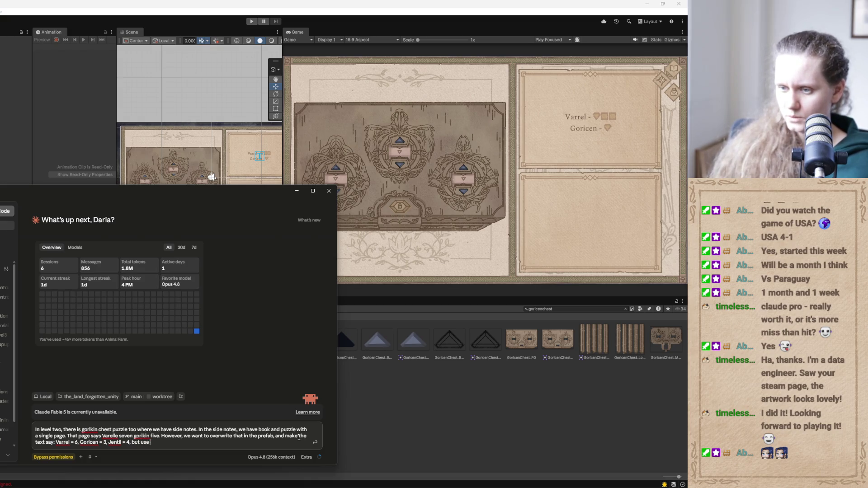
pyautogui.write(' roman num')
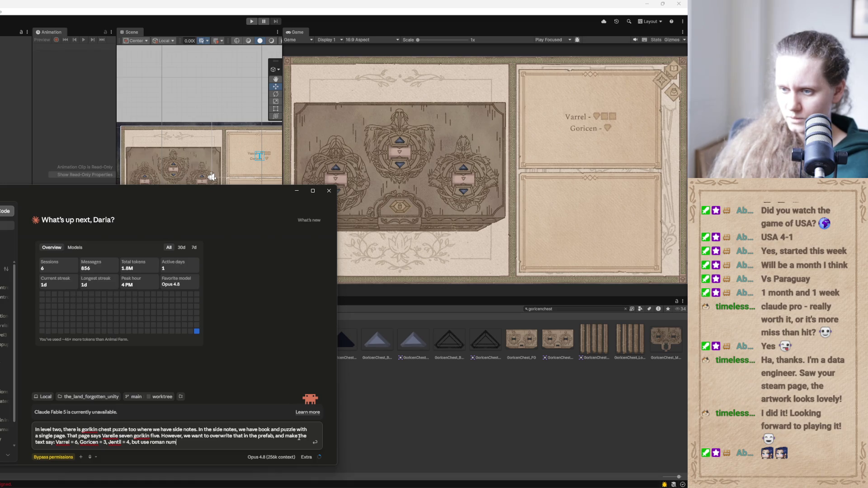
pyautogui.write('.')
pyautogui.write('me as ')
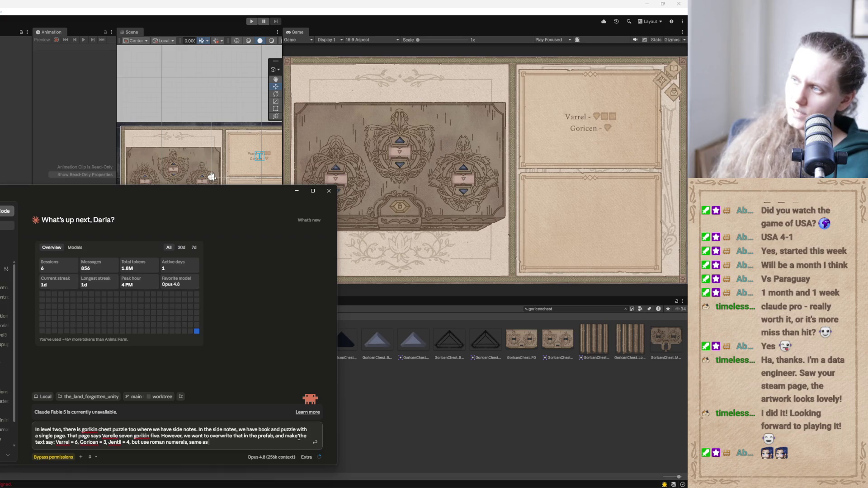
pyautogui.write('in the cu')
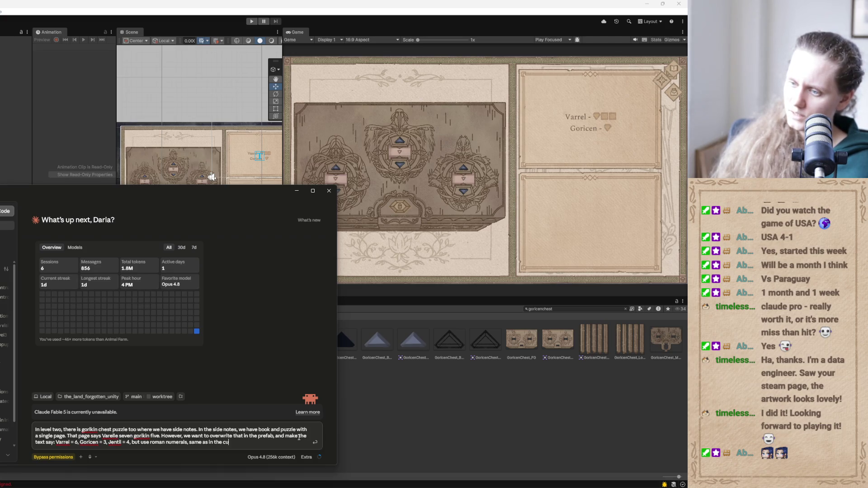
pyautogui.write('rrent text')
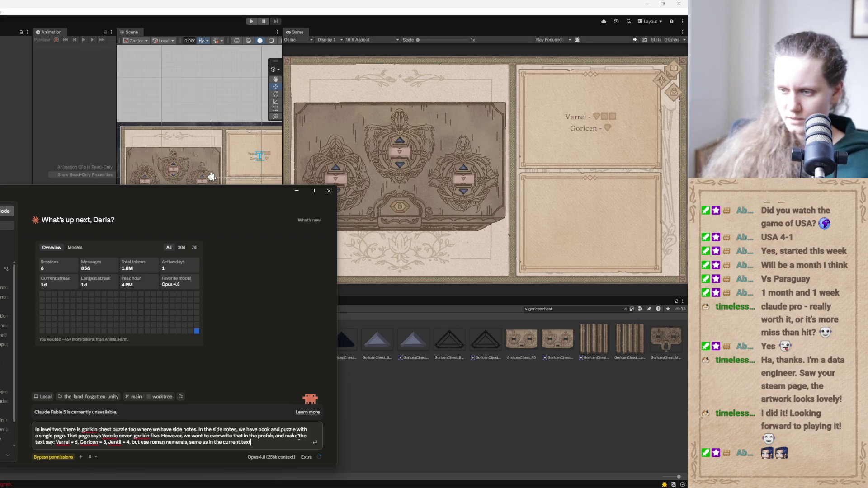
pyautogui.click(307, 458)
pyautogui.moveTo(285, 441); pyautogui.dragTo(313, 439)
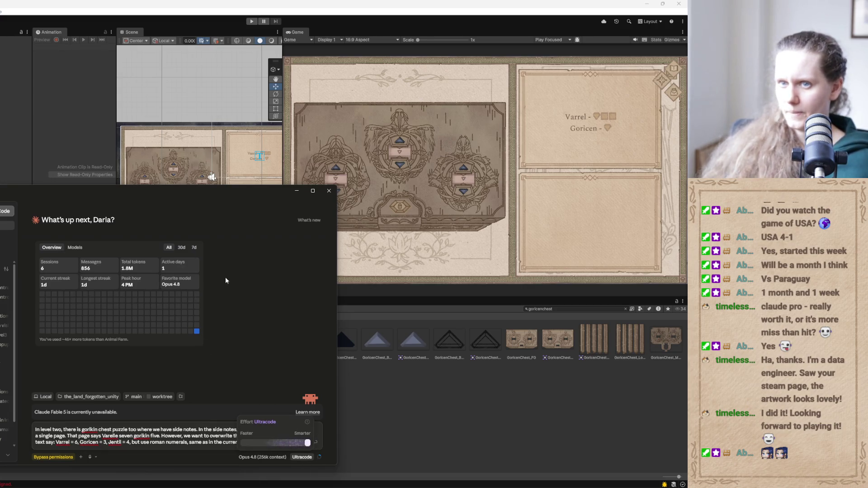
# Run the game in an enlarged Game view and open the Goricen chest's dial puzzle
pyautogui.click(248, 272)
pyautogui.click(295, 191)
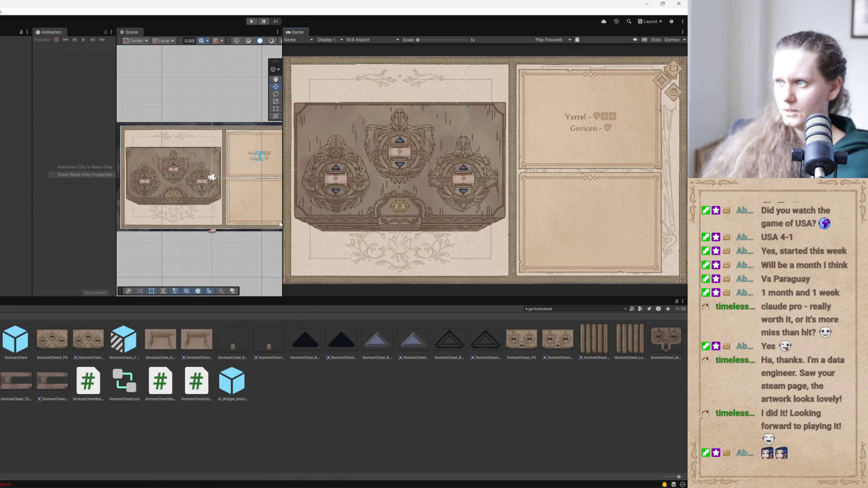
pyautogui.moveTo(282, 147); pyautogui.dragTo(230, 147)
pyautogui.click(251, 21)
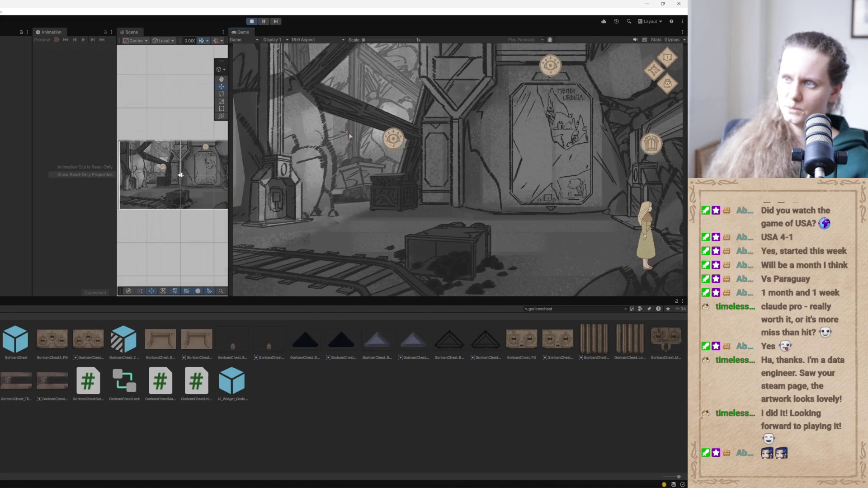
pyautogui.click(394, 138)
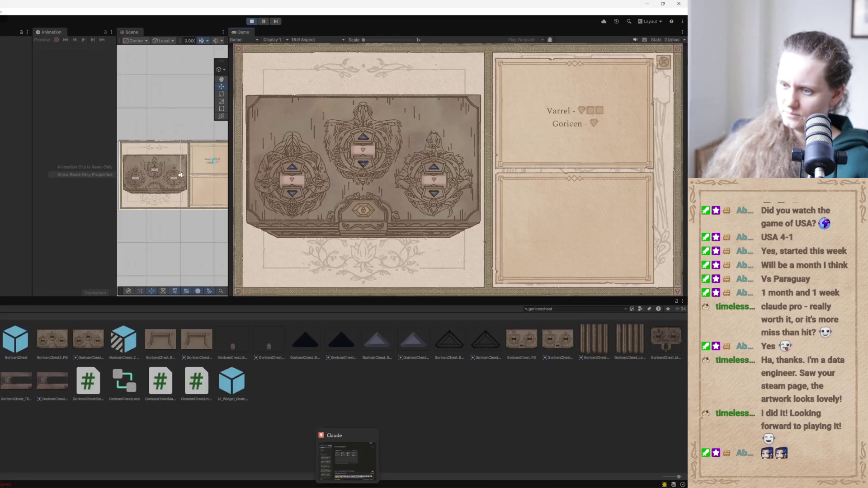
pyautogui.click(306, 471)
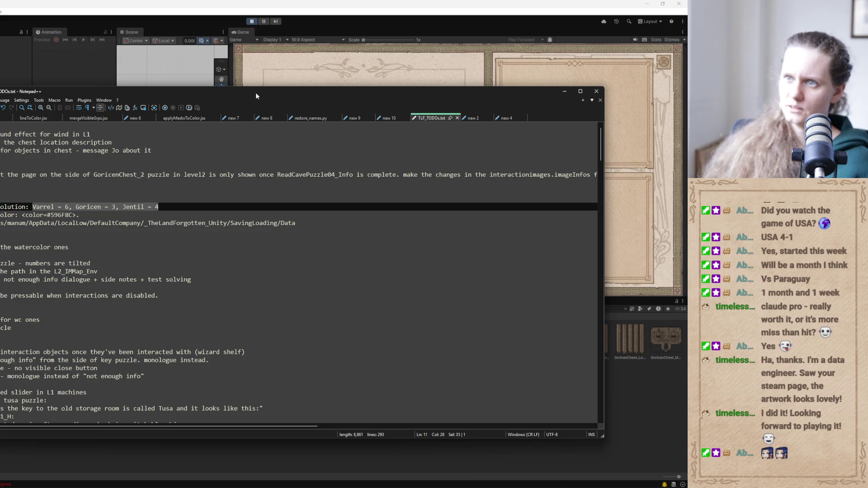
# Move the TODO notes aside and return to the running chest puzzle in Unity
pyautogui.moveTo(255, 93); pyautogui.dragTo(0, 92)
pyautogui.hotkey('alt', 'Tab')
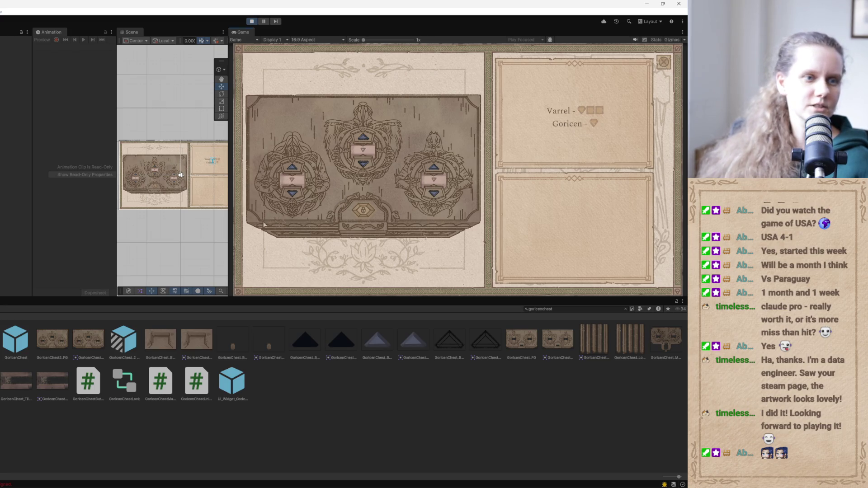
# Turn the left, right and central dials to their symbols, then open the chest and its red book
pyautogui.click(292, 168)
pyautogui.click(294, 169)
pyautogui.click(294, 171)
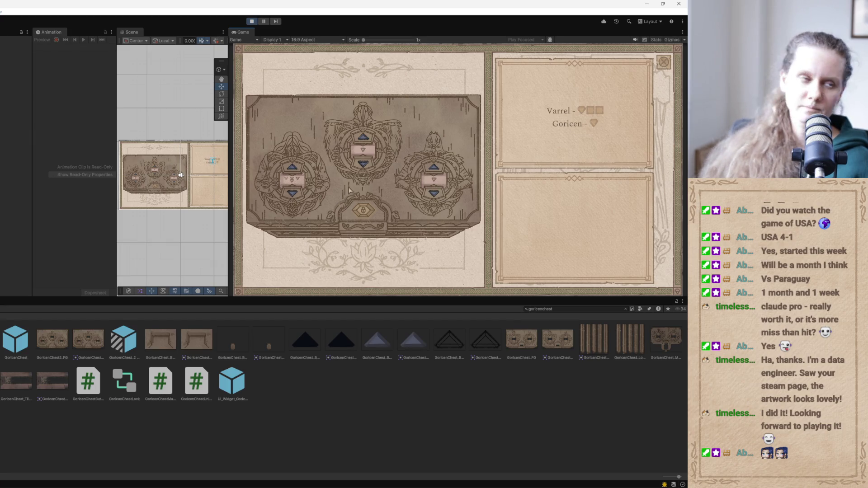
pyautogui.click(434, 168)
pyautogui.click(434, 168)
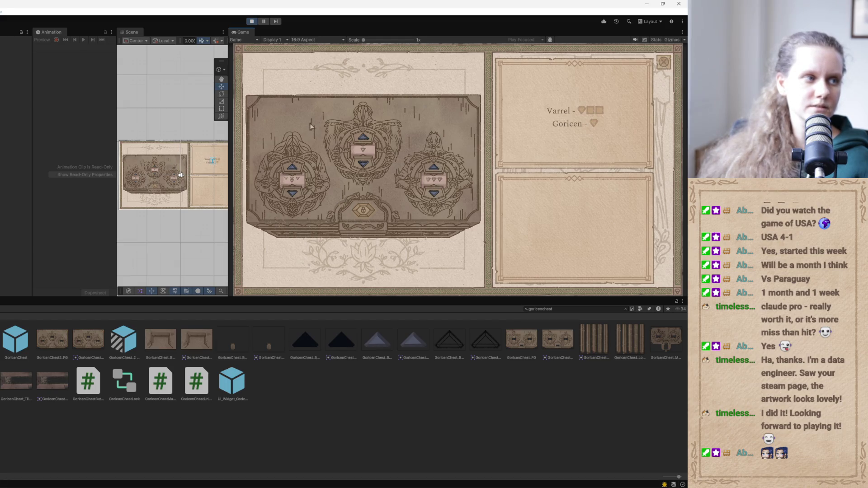
pyautogui.click(366, 139)
pyautogui.click(366, 139)
pyautogui.click(367, 139)
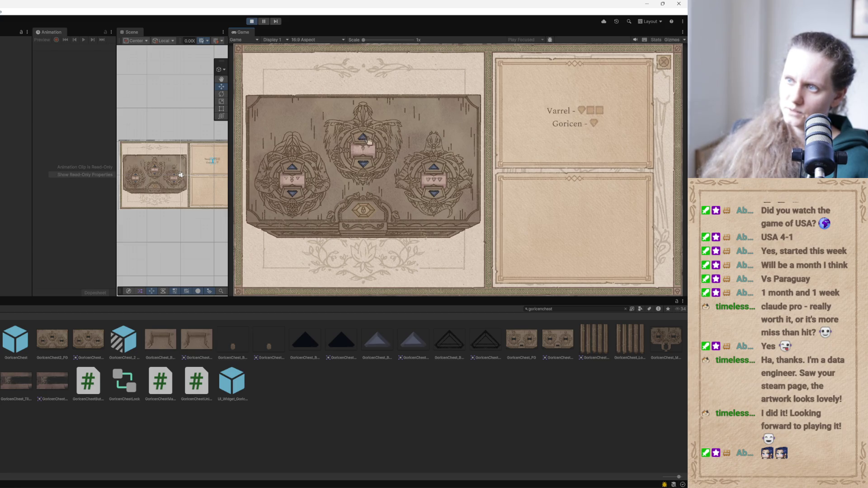
pyautogui.click(369, 135)
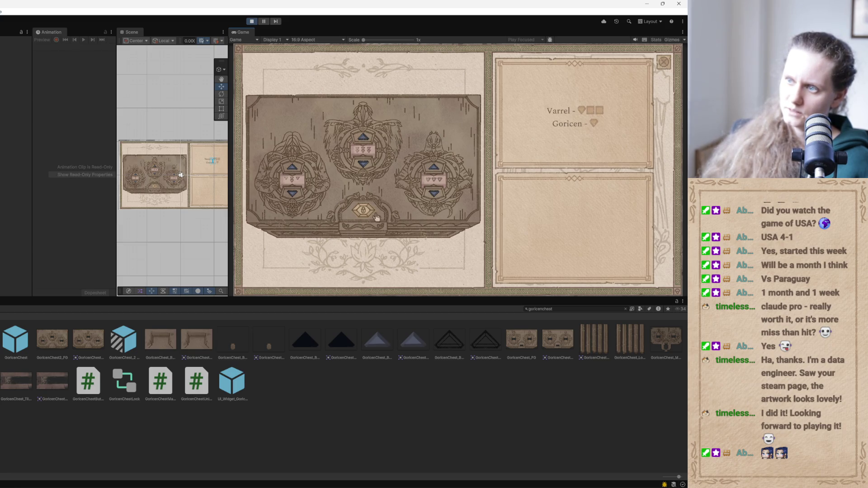
pyautogui.click(355, 226)
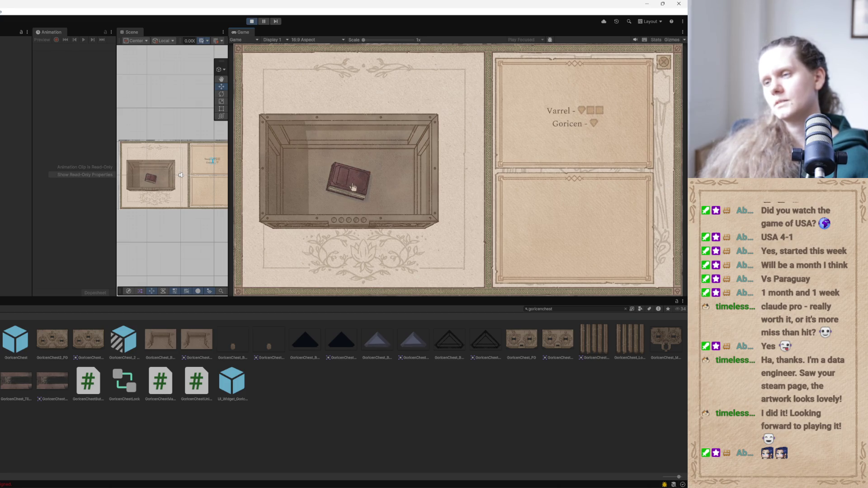
pyautogui.click(354, 186)
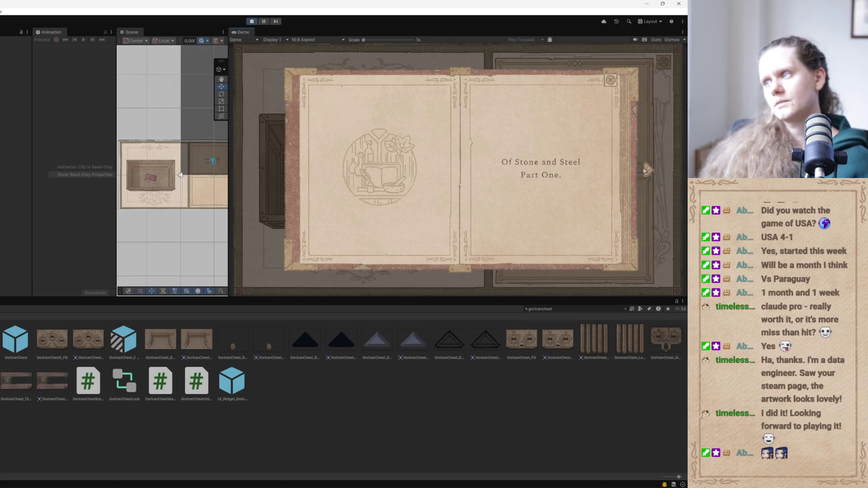
# Page through 'Of Stone and Steel', close the book, stop play mode, and return to the TODO notes
pyautogui.click(648, 174)
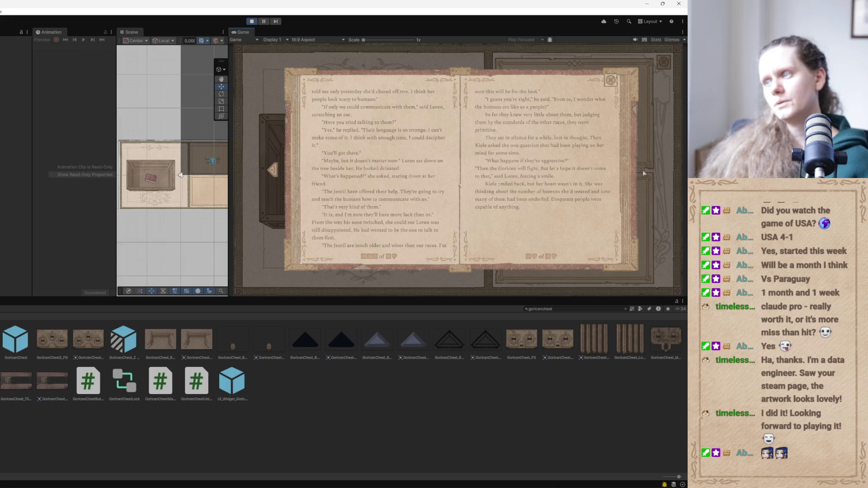
pyautogui.click(273, 177)
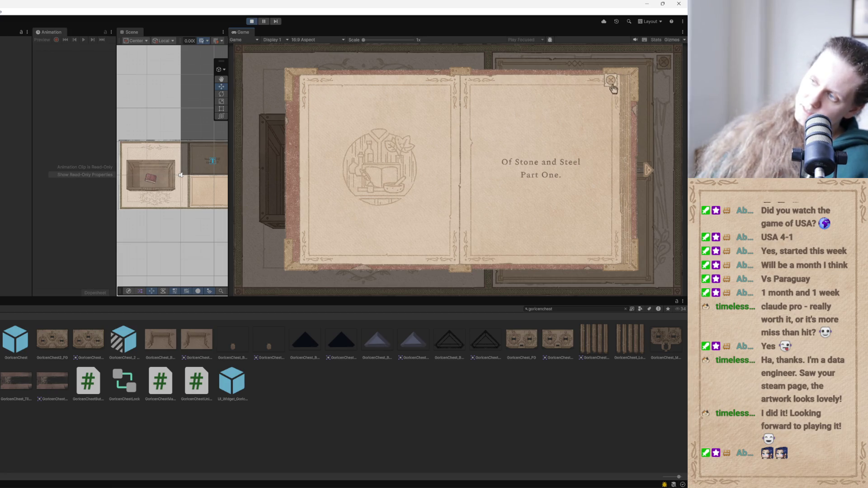
pyautogui.click(611, 83)
pyautogui.click(252, 21)
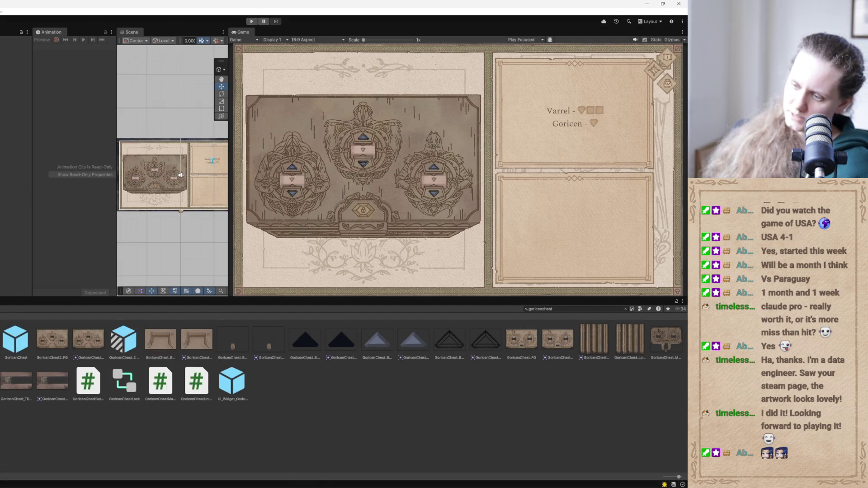
pyautogui.moveTo(308, 484)
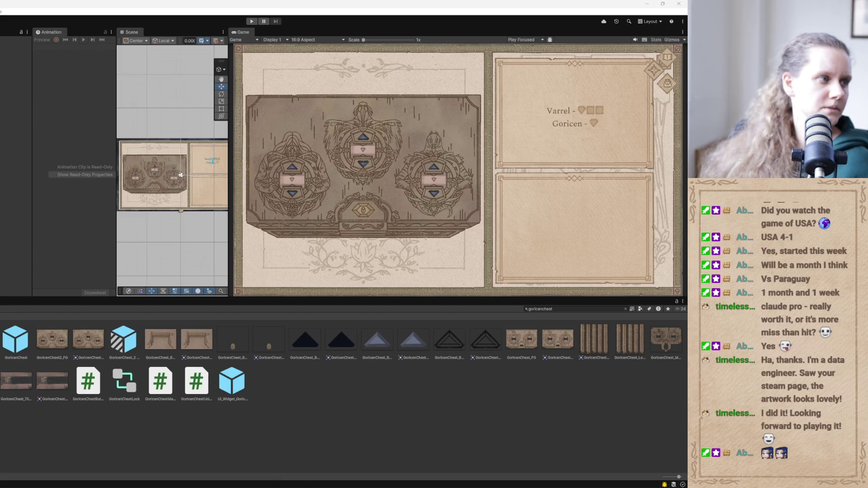
pyautogui.hotkey('alt', 'Tab')
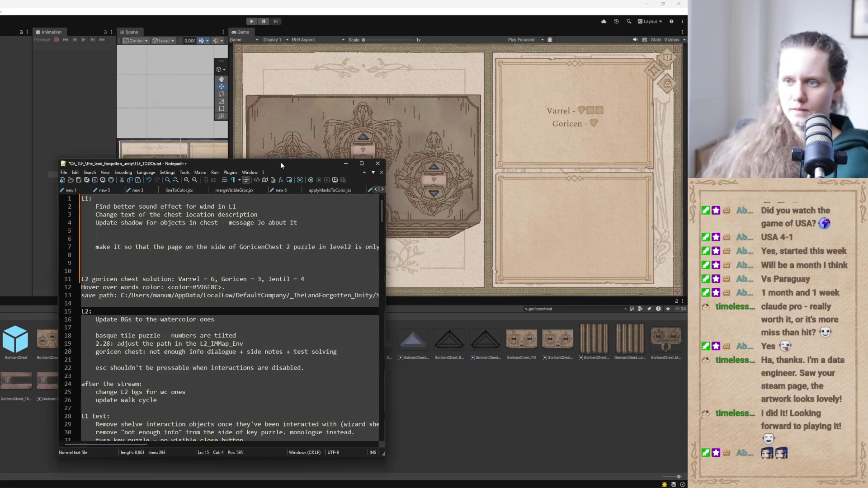
# Add line 9: make GoricenChest_2's book in level 2 open the same book as the legacy Goricen chest
pyautogui.click(158, 257)
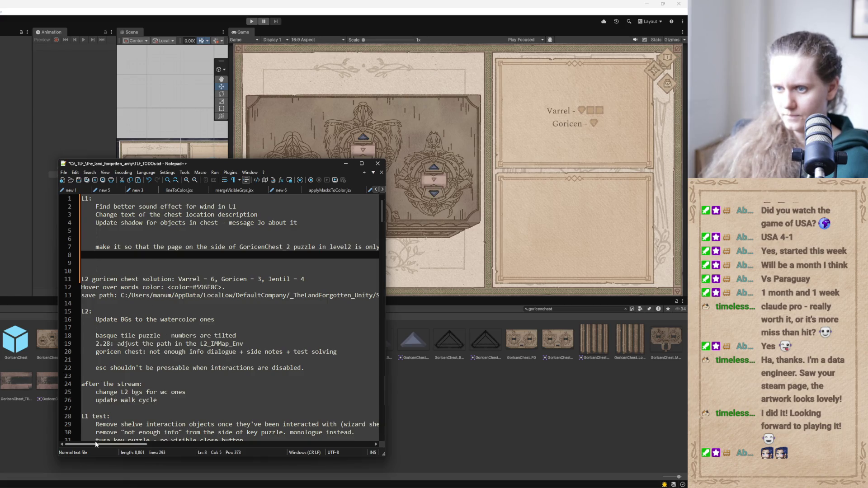
pyautogui.press('Return')
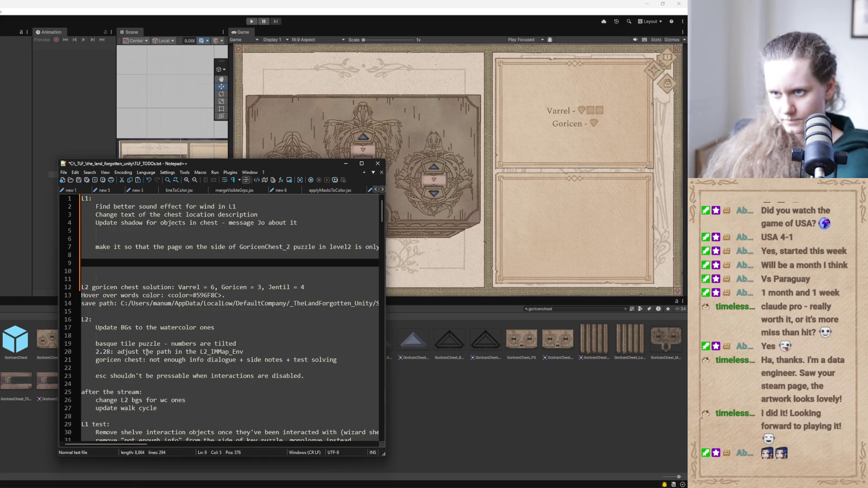
pyautogui.write('make the ')
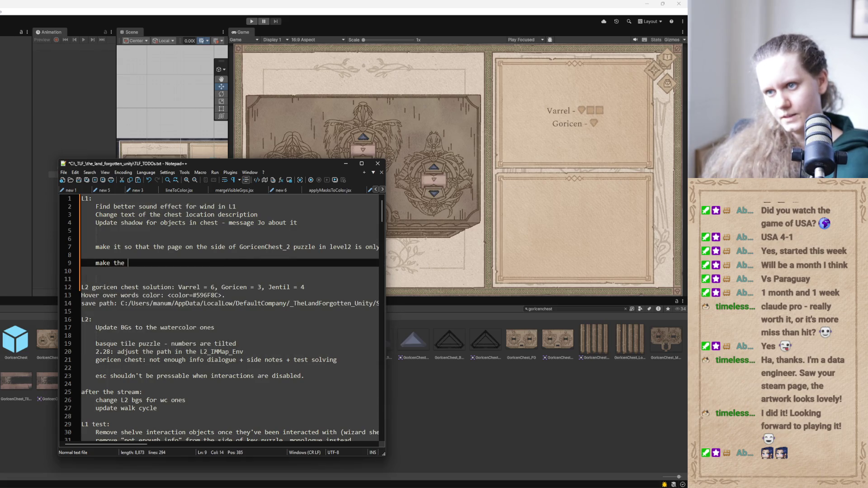
pyautogui.write('book ')
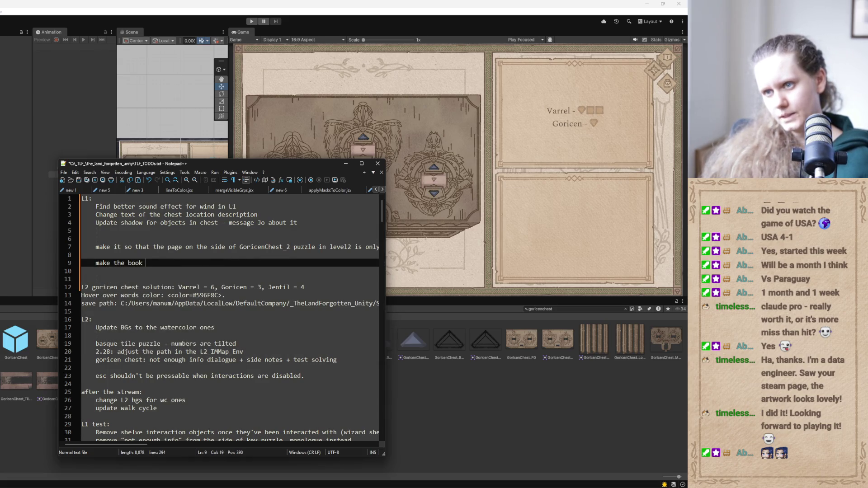
pyautogui.write('in ')
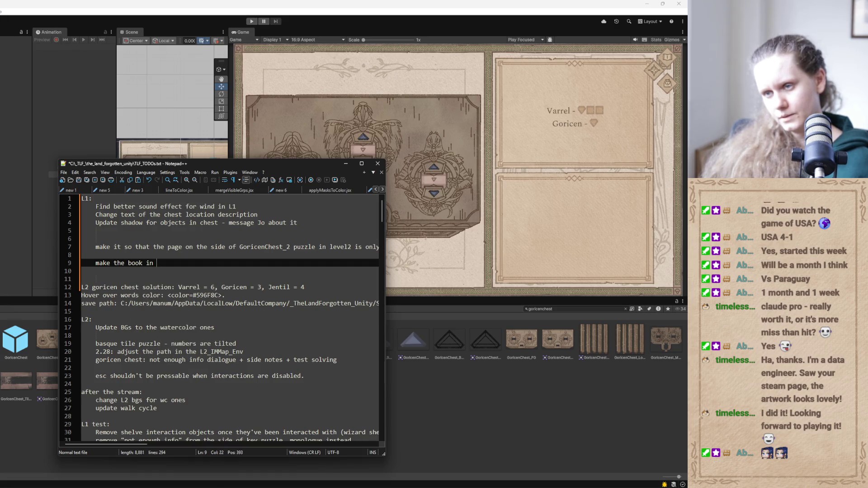
pyautogui.write('Gori')
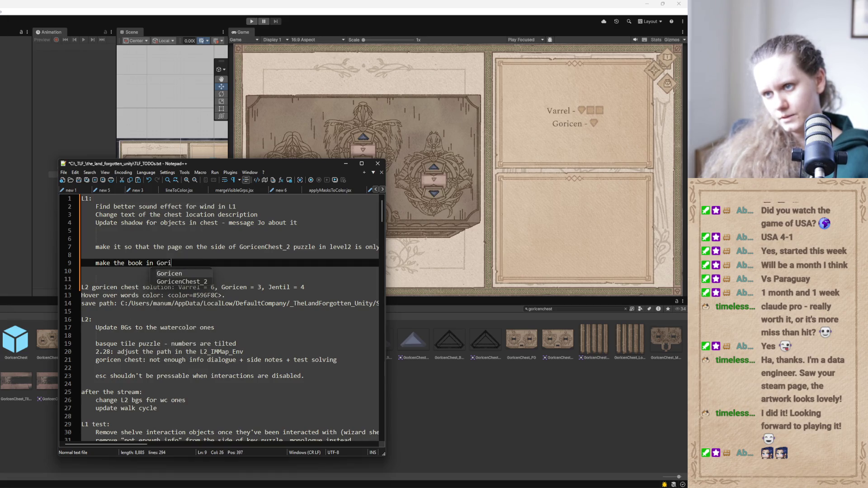
pyautogui.write('ceneChest')
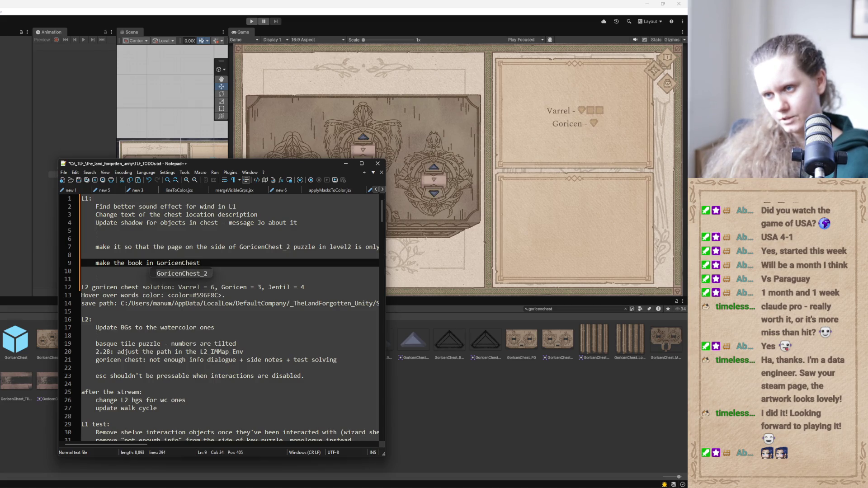
pyautogui.write('_2in level')
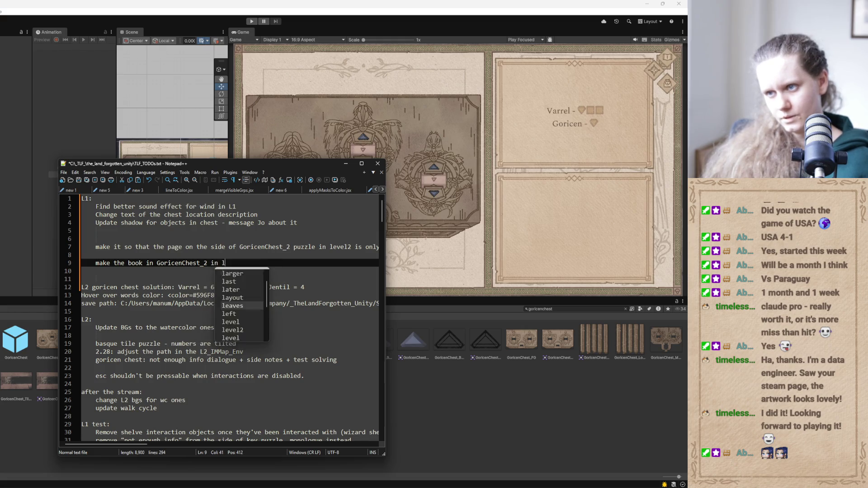
pyautogui.write('2')
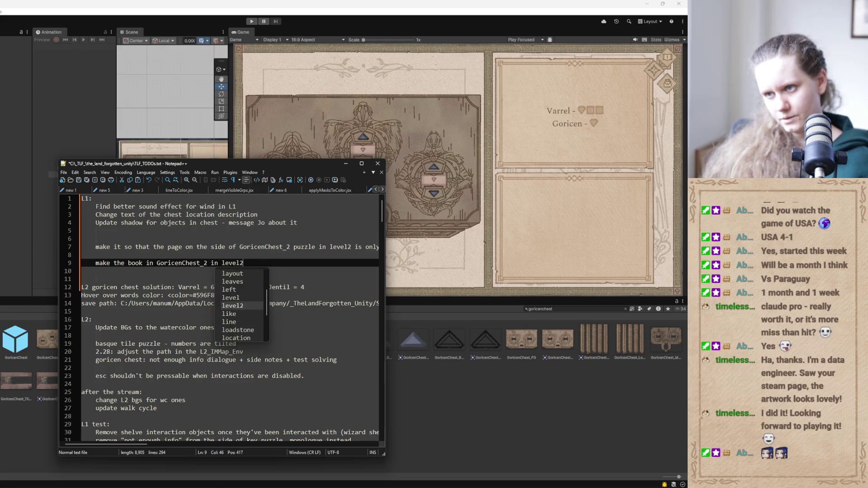
pyautogui.write(' open the same ')
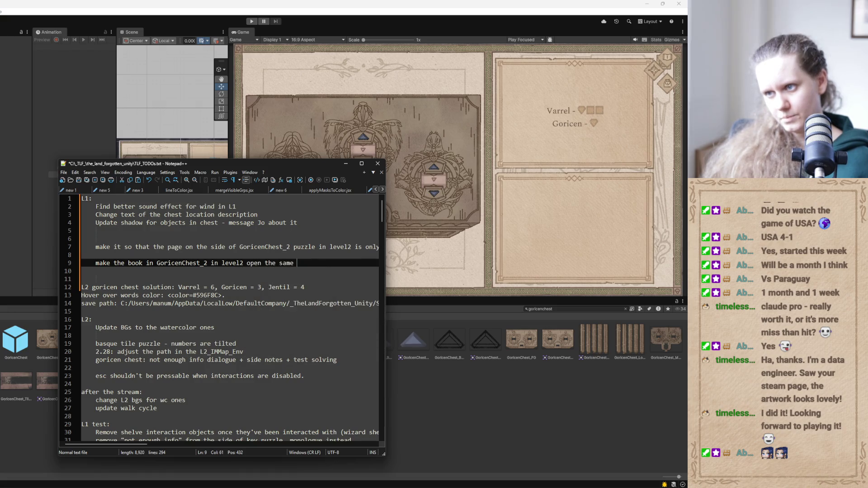
pyautogui.write('book as the ')
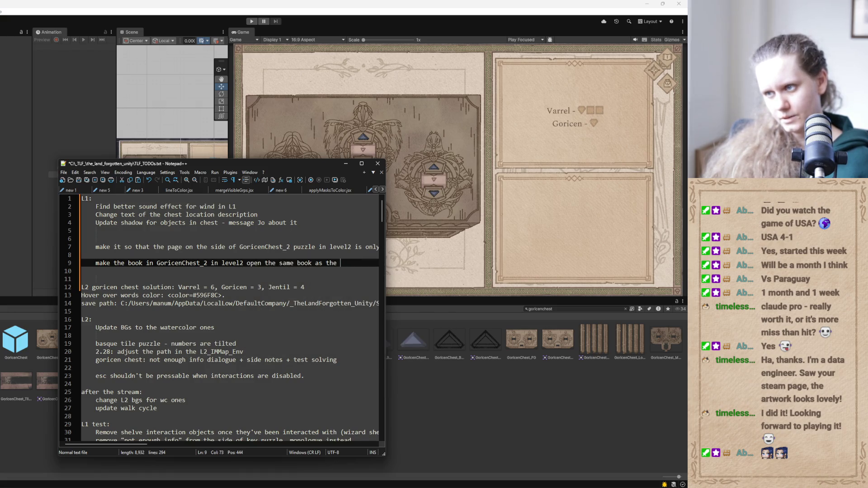
pyautogui.write('previous ')
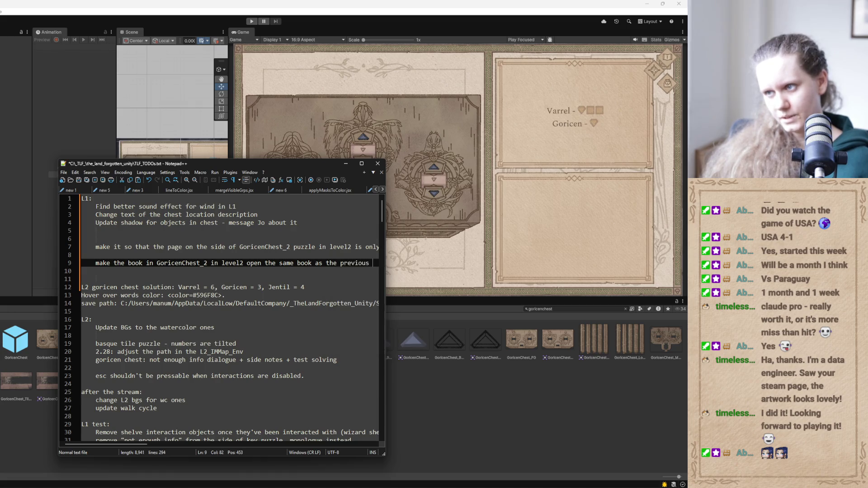
pyautogui.write('one that w')
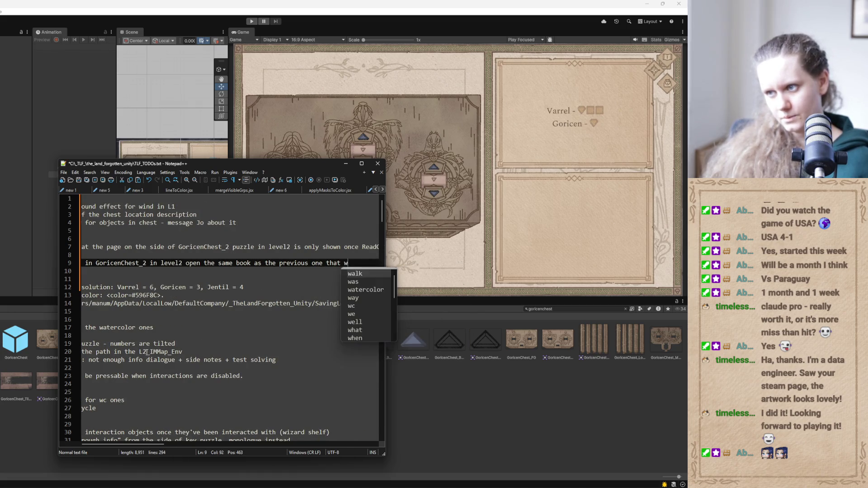
pyautogui.write('as in the goricen ')
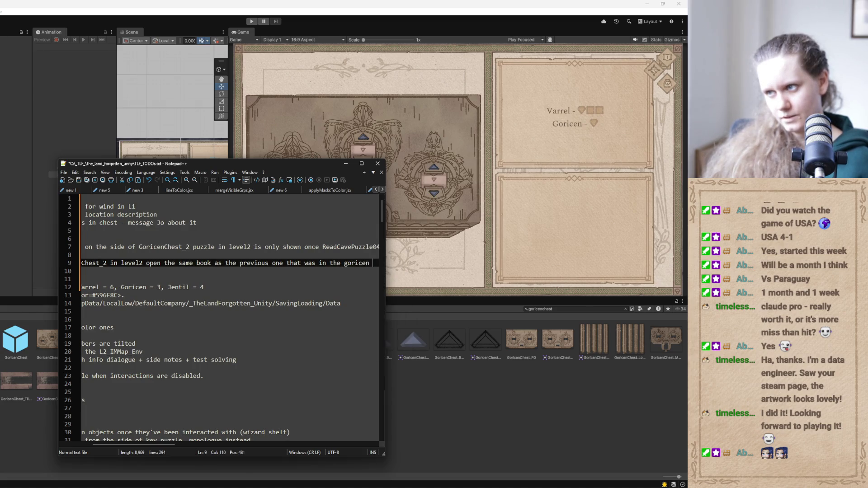
pyautogui.write('chest')
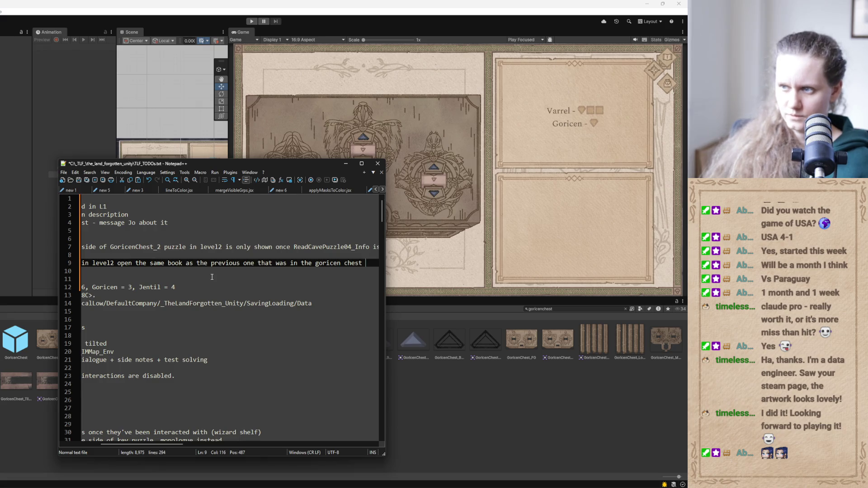
pyautogui.write(' (the ')
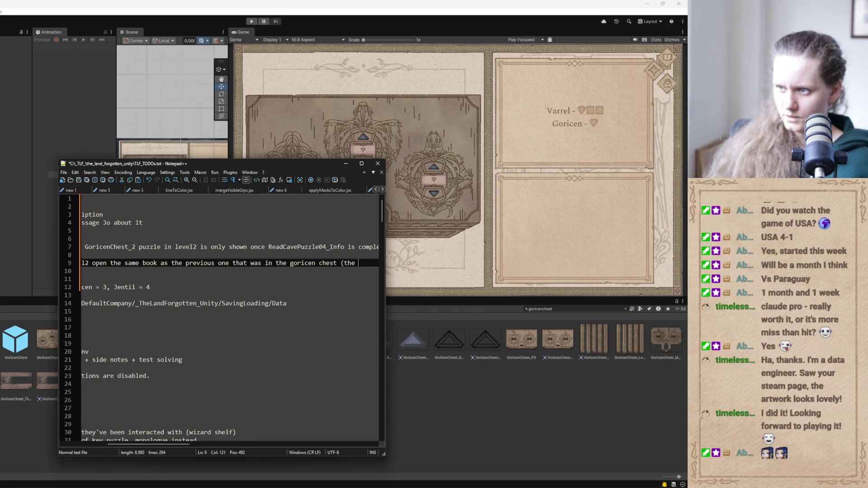
pyautogui.write('legacy')
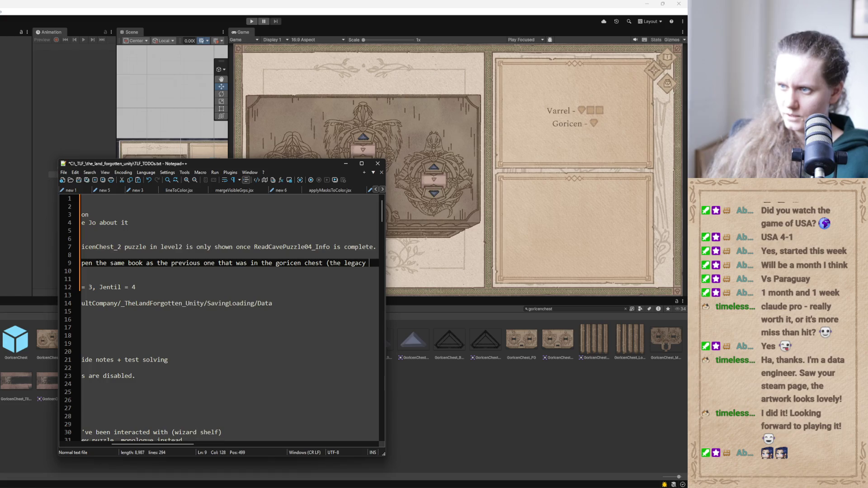
pyautogui.write('chest object should stil')
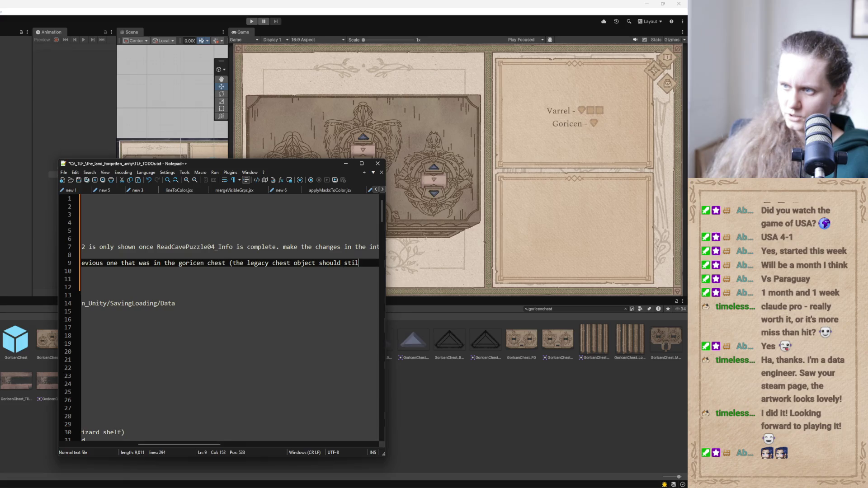
pyautogui.write('be in the scene')
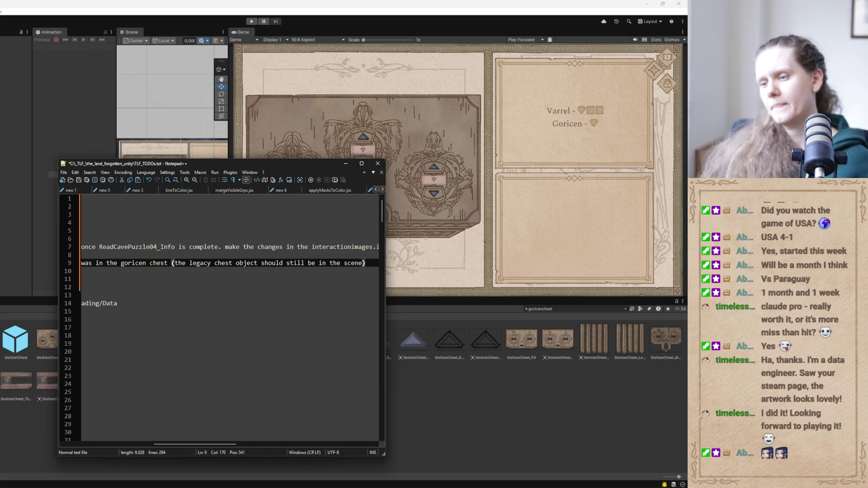
pyautogui.moveTo(178, 444); pyautogui.dragTo(89, 436)
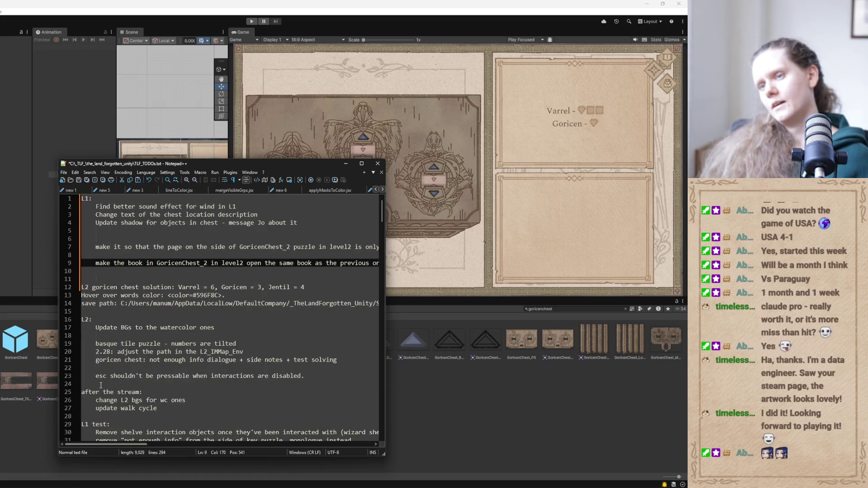
# Minimize the TODO notes and narrow the Scene panel so the Game view gets more room
pyautogui.click(346, 165)
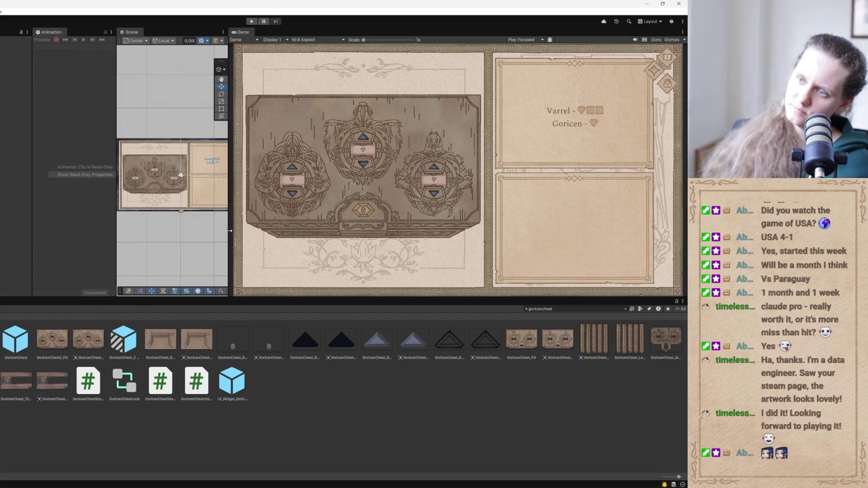
pyautogui.moveTo(229, 230); pyautogui.dragTo(202, 230)
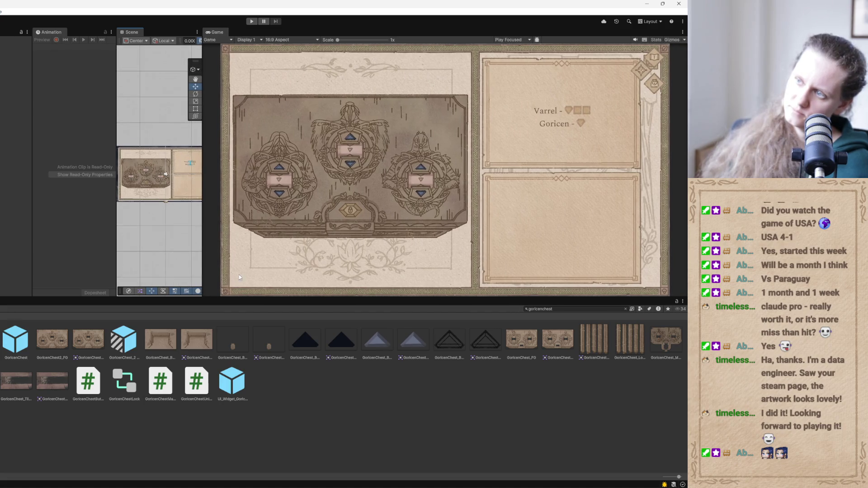
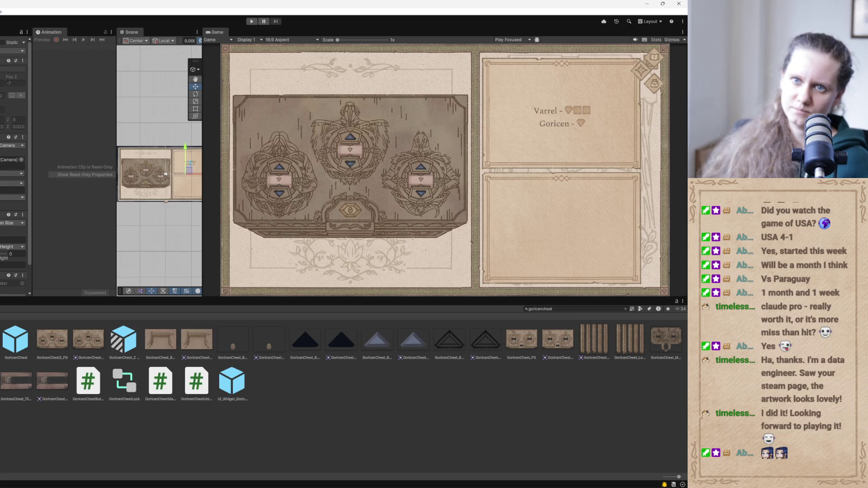
# Set the closed chest's Image colour alpha to 177 and widen the Scene view
pyautogui.click(165, 174)
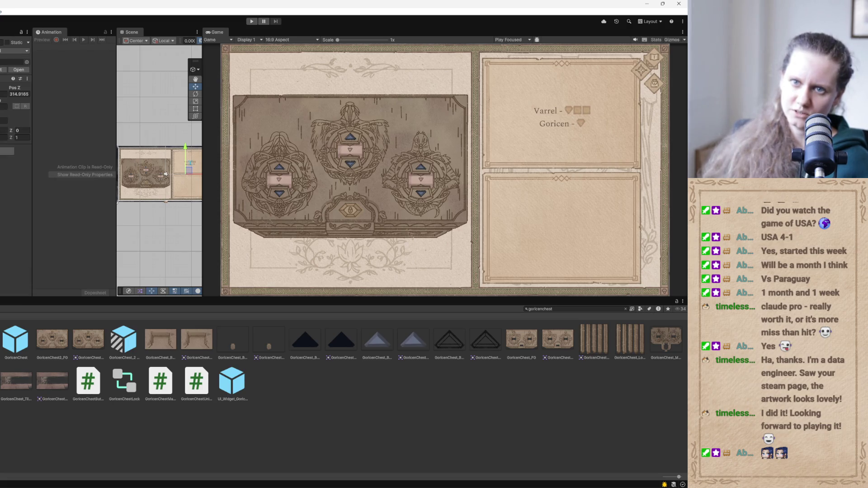
pyautogui.click(165, 173)
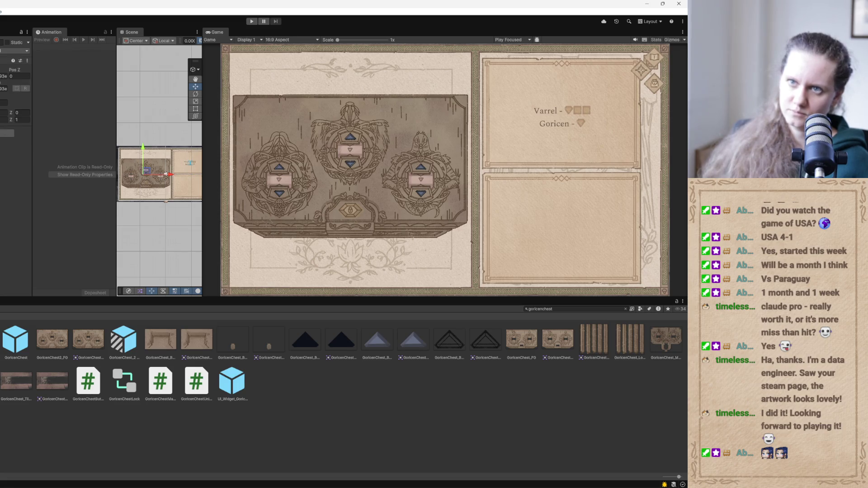
pyautogui.hotkey('alt', 'shift', 'a')
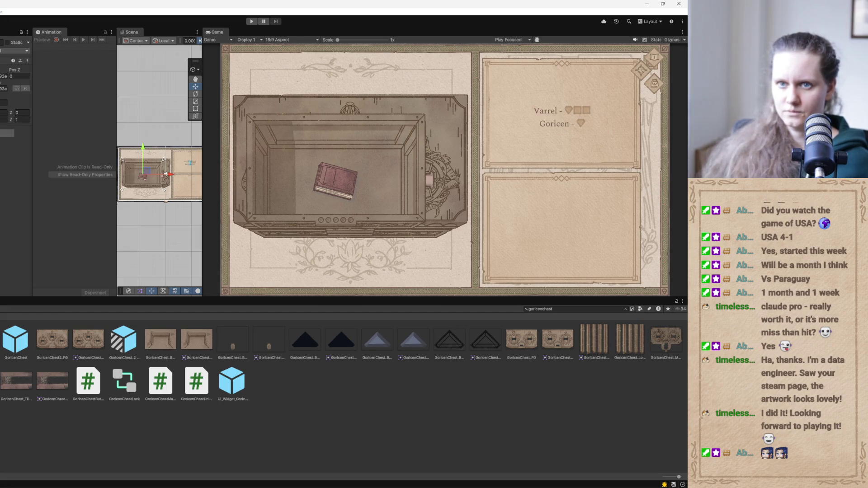
pyautogui.click(20, 159)
pyautogui.moveTo(42, 300); pyautogui.dragTo(47, 301)
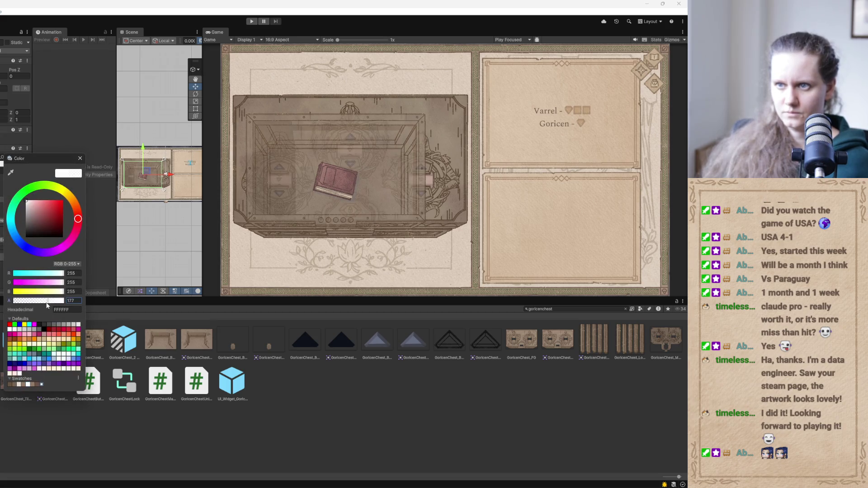
pyautogui.moveTo(202, 234); pyautogui.dragTo(375, 234)
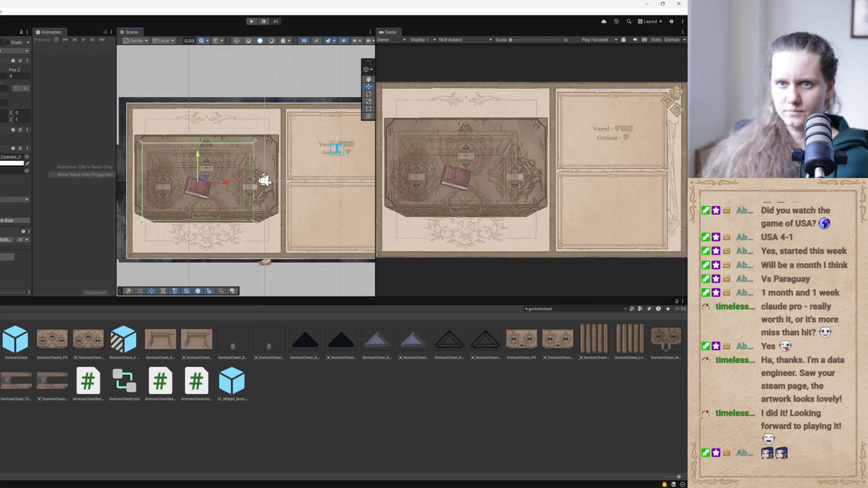
# Roughly enlarge the open chest and move it up over the closed chest outline
pyautogui.click(203, 239)
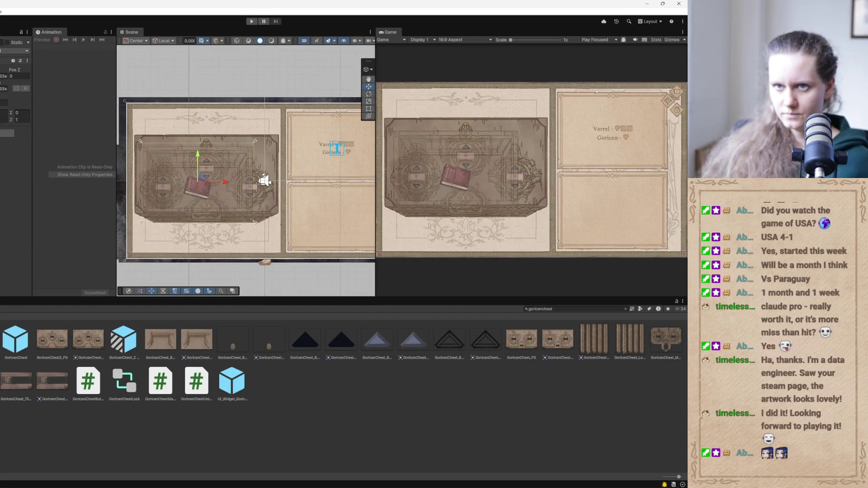
pyautogui.click(369, 108)
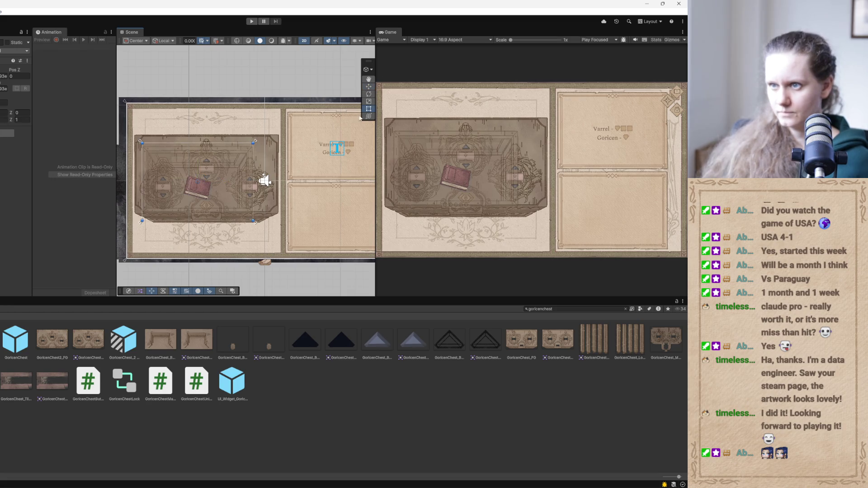
pyautogui.moveTo(253, 220); pyautogui.dragTo(268, 225)
pyautogui.click(369, 87)
pyautogui.moveTo(201, 162); pyautogui.dragTo(207, 155)
pyautogui.click(369, 108)
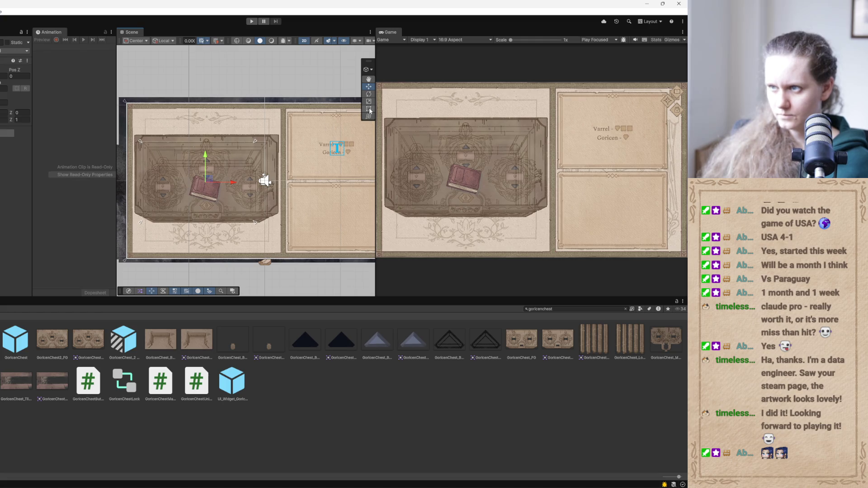
pyautogui.moveTo(264, 181); pyautogui.dragTo(264, 181)
pyautogui.scroll(5, 263, 180)
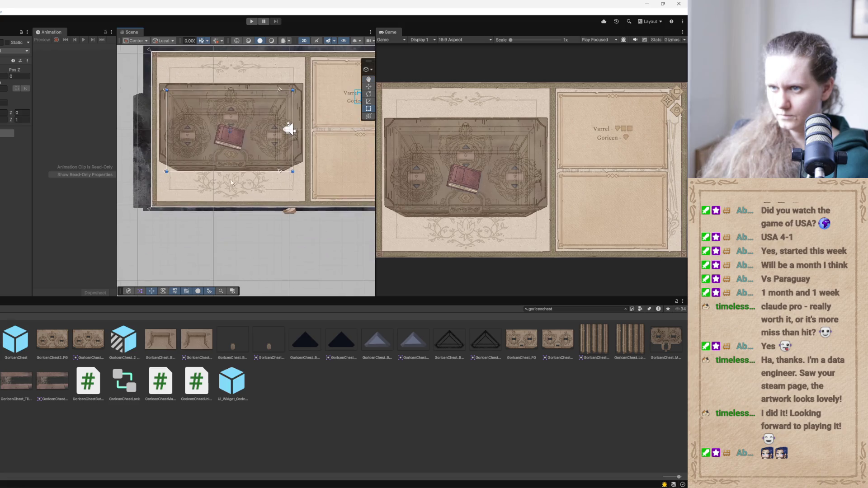
pyautogui.moveTo(231, 207); pyautogui.dragTo(250, 226)
# Fine-tune the open chest's vertical position and corners to match the closed chest
pyautogui.press('w')
pyautogui.moveTo(259, 98); pyautogui.dragTo(261, 100)
pyautogui.press('t')
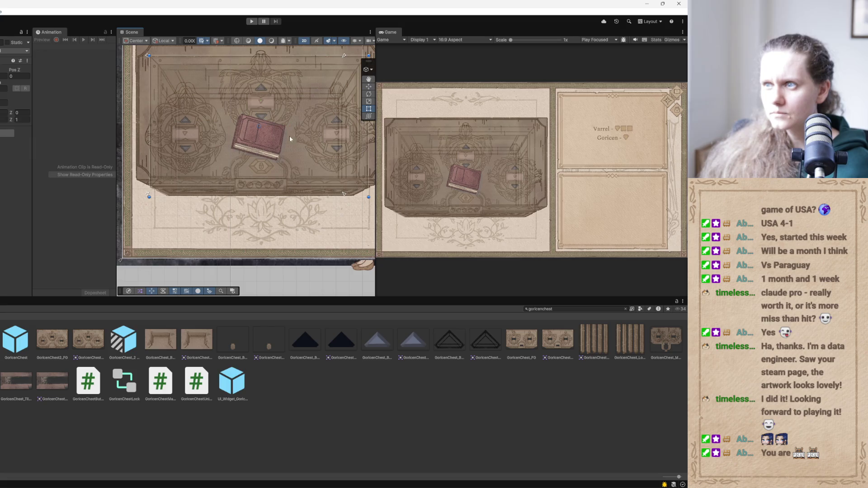
pyautogui.moveTo(150, 197); pyautogui.dragTo(151, 197)
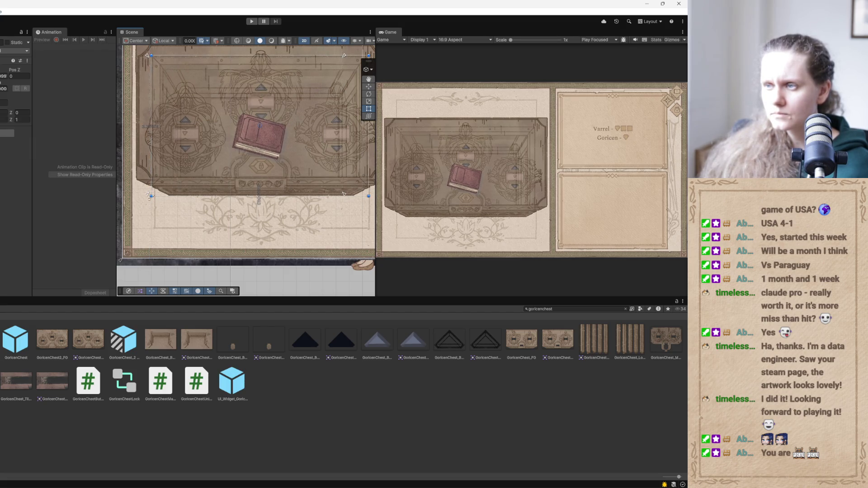
pyautogui.press('w')
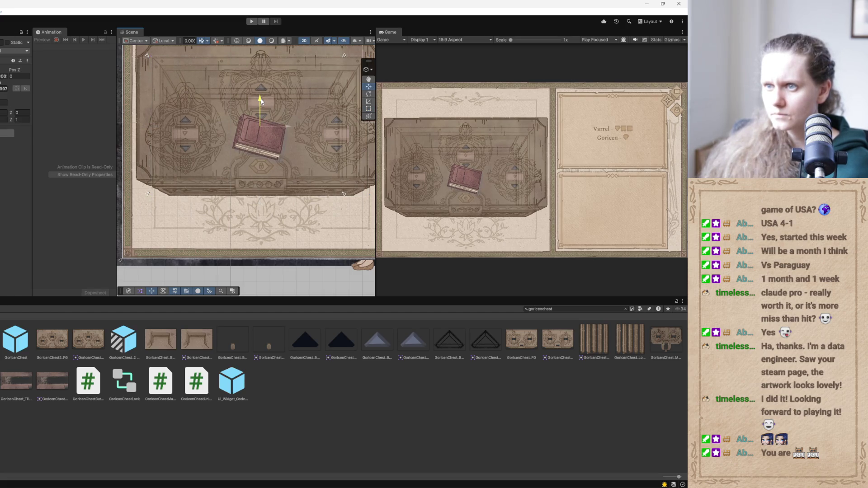
pyautogui.moveTo(227, 96); pyautogui.dragTo(245, 121)
pyautogui.press('t')
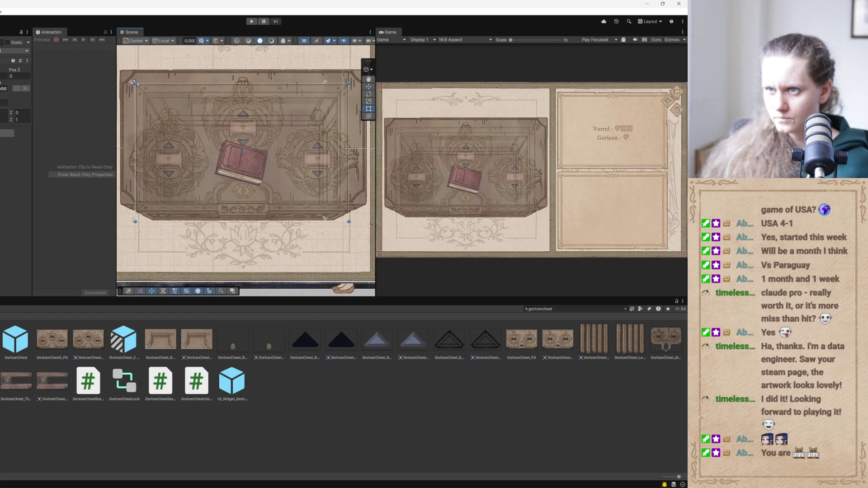
pyautogui.moveTo(134, 82); pyautogui.dragTo(138, 87)
pyautogui.scroll(3, 146, 101)
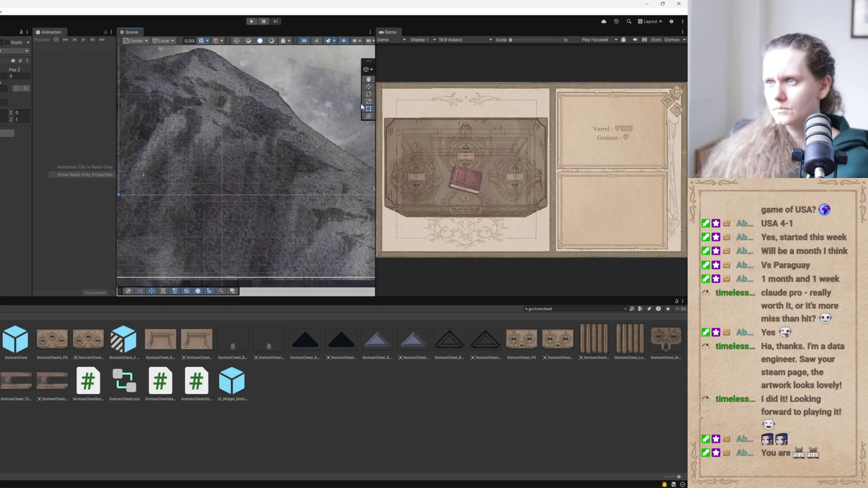
pyautogui.click(369, 87)
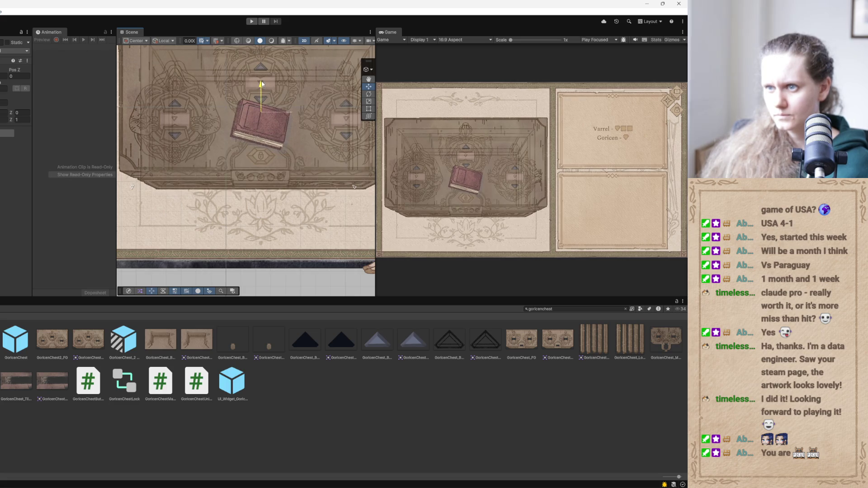
pyautogui.scroll(-2, 244, 99)
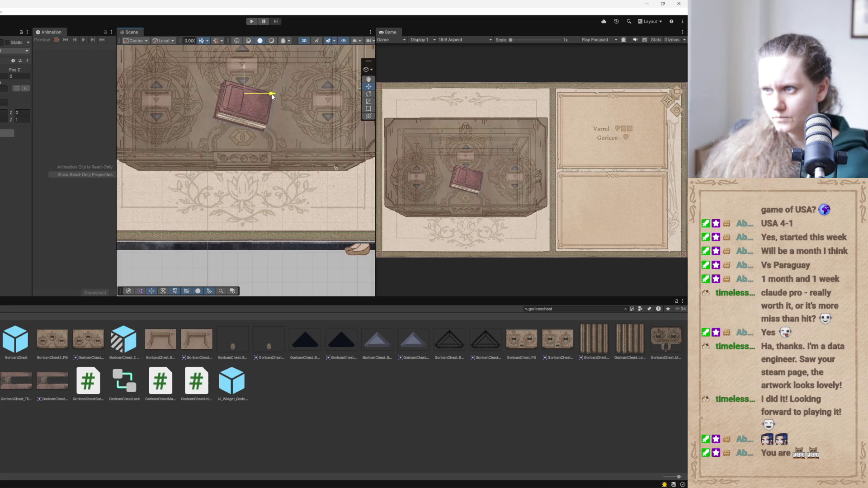
pyautogui.scroll(2, 245, 141)
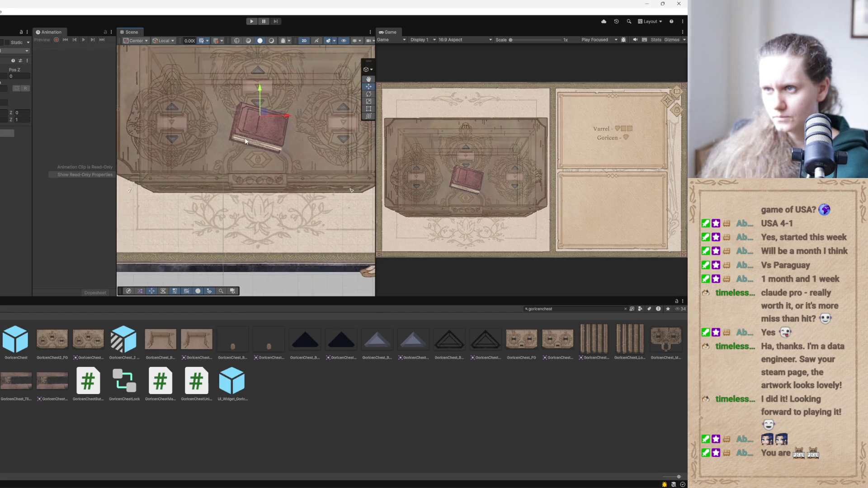
pyautogui.click(368, 109)
pyautogui.scroll(2, 212, 194)
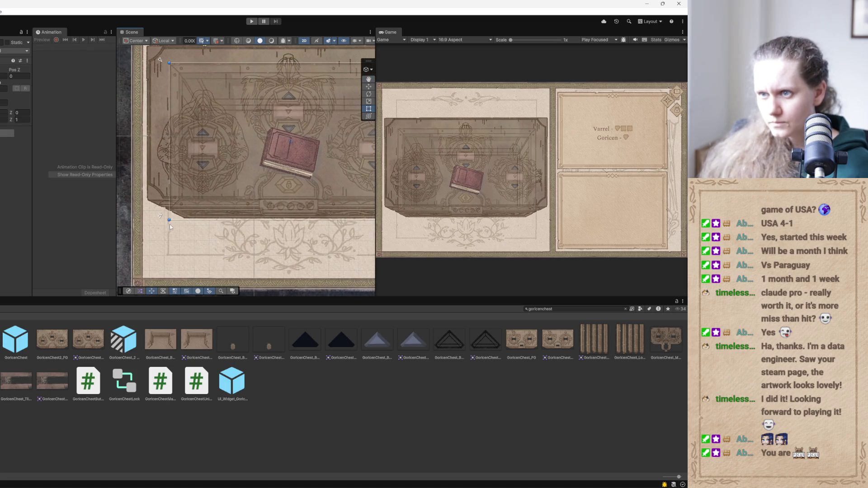
# Resize the open chest from its corner and bottom edge, nudging it up slightly
pyautogui.moveTo(169, 220); pyautogui.dragTo(168, 221)
pyautogui.press('w')
pyautogui.moveTo(290, 112); pyautogui.dragTo(290, 114)
pyautogui.click(369, 109)
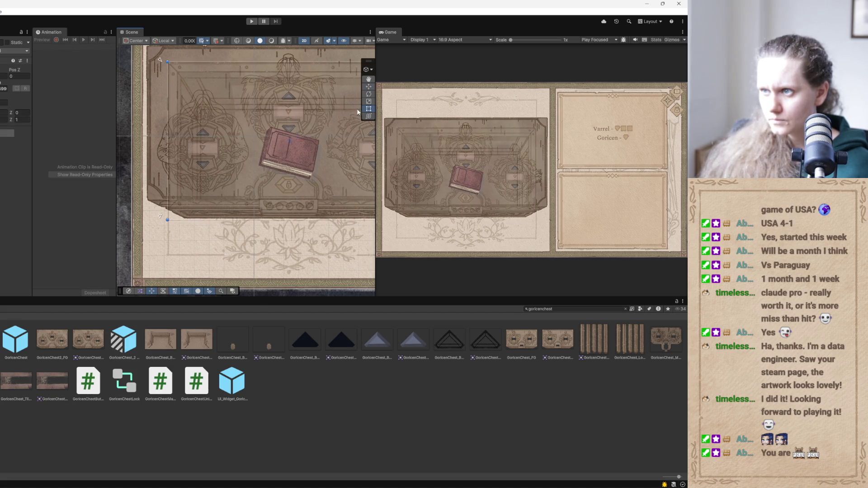
pyautogui.moveTo(288, 220); pyautogui.dragTo(288, 219)
pyautogui.click(369, 86)
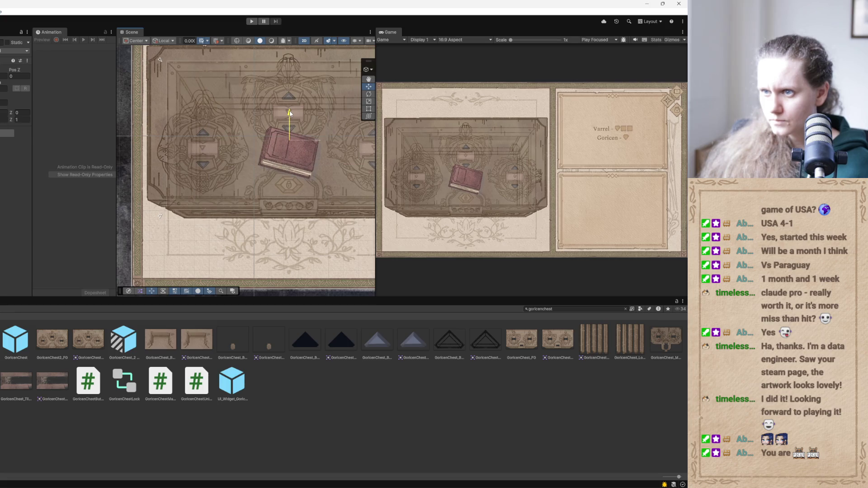
pyautogui.scroll(-3, 259, 172)
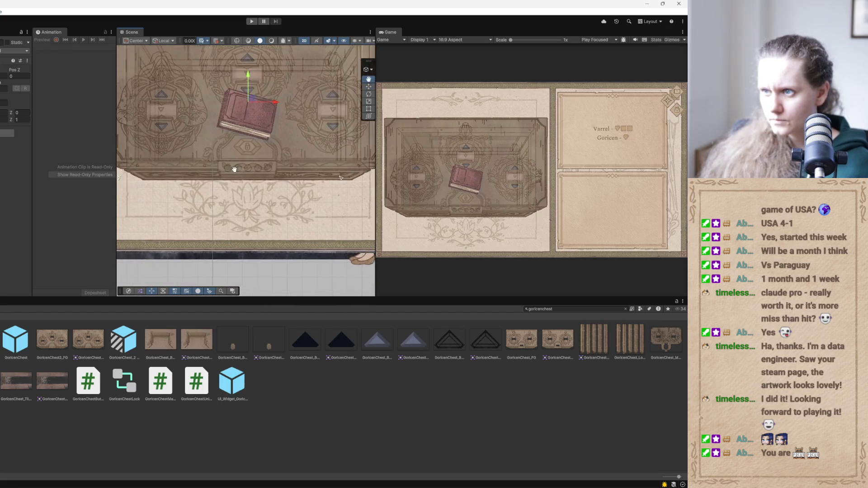
pyautogui.scroll(1, 239, 168)
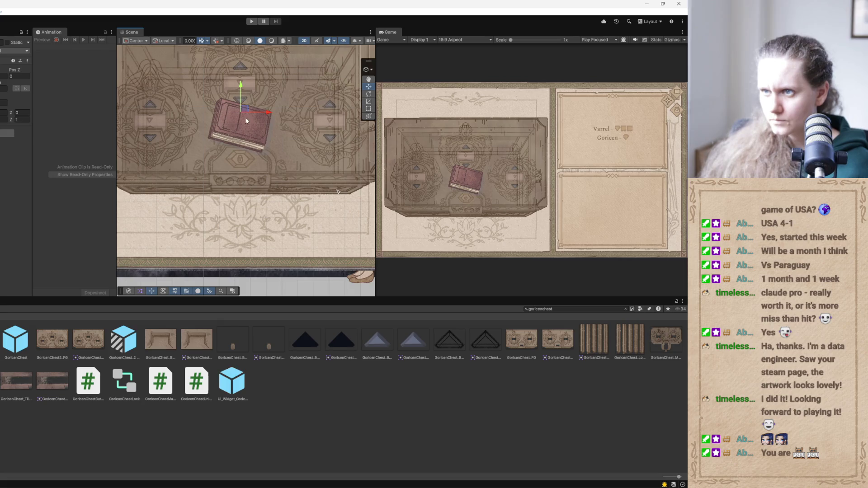
pyautogui.moveTo(218, 167); pyautogui.dragTo(252, 175)
# Readjust a lower corner of the open chest to line up with the outline
pyautogui.press('t')
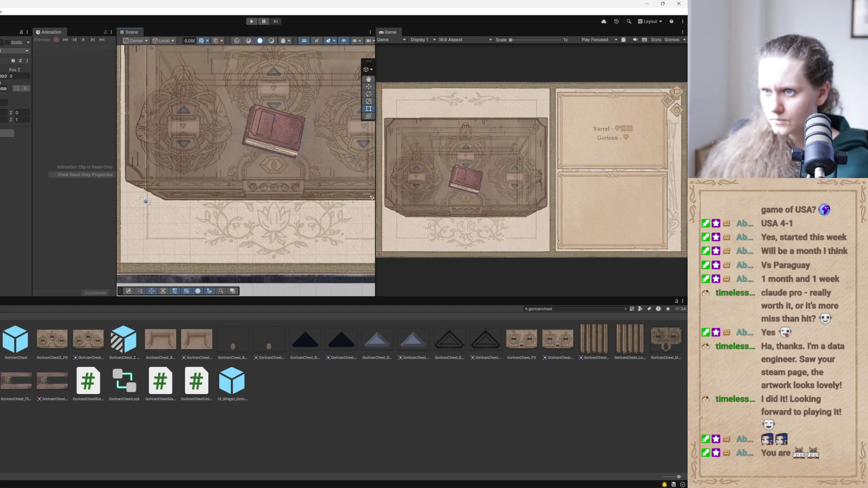
pyautogui.moveTo(147, 201); pyautogui.dragTo(145, 202)
pyautogui.scroll(-3, 175, 133)
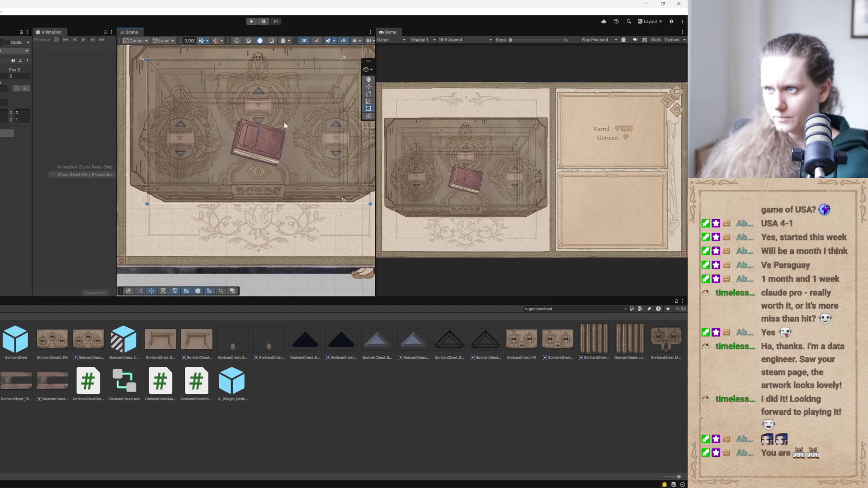
pyautogui.moveTo(280, 125)
pyautogui.mouseDown()
pyautogui.moveTo(247, 141)
pyautogui.moveTo(253, 150)
pyautogui.mouseUp()
pyautogui.press('w')
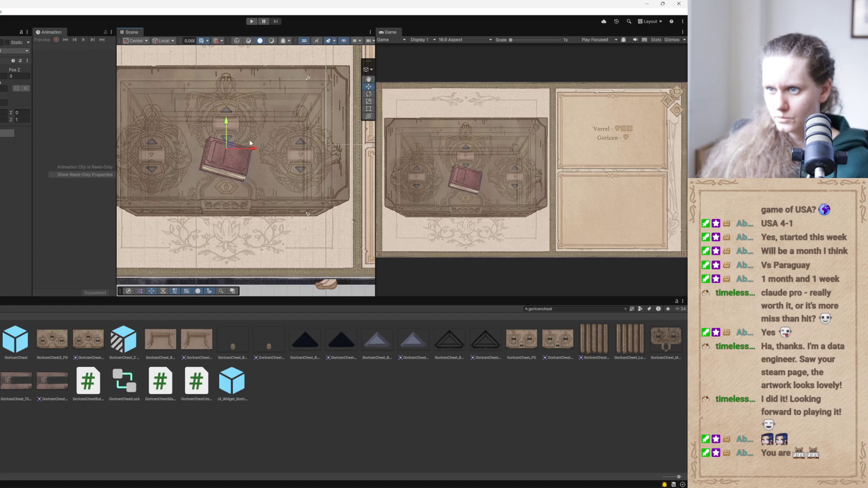
pyautogui.click(368, 108)
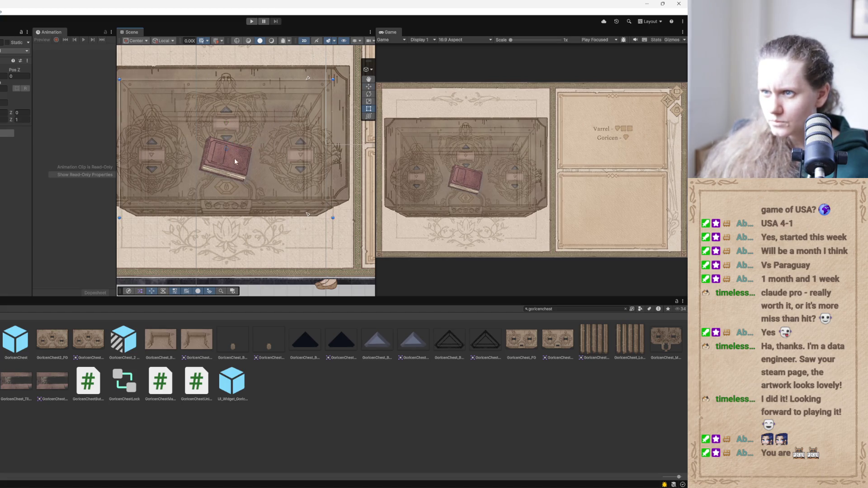
pyautogui.scroll(5, 234, 158)
pyautogui.scroll(-1, 213, 169)
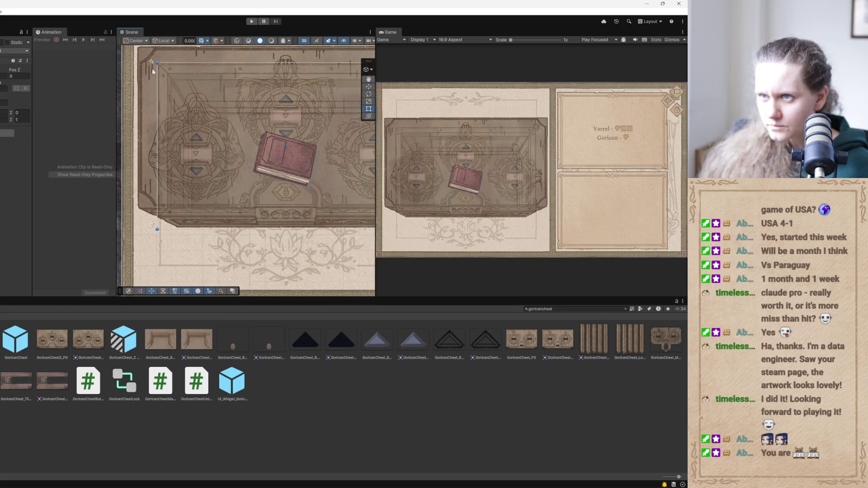
# Stretch the overlay from its top-left corner to fit and check its edges
pyautogui.moveTo(157, 62); pyautogui.dragTo(156, 64)
pyautogui.moveTo(158, 65); pyautogui.dragTo(157, 65)
pyautogui.moveTo(180, 177); pyautogui.dragTo(117, 146)
pyautogui.moveTo(211, 161)
pyautogui.mouseDown()
pyautogui.moveTo(199, 68)
pyautogui.moveTo(175, 164)
pyautogui.mouseUp()
pyautogui.scroll(-2, 175, 163)
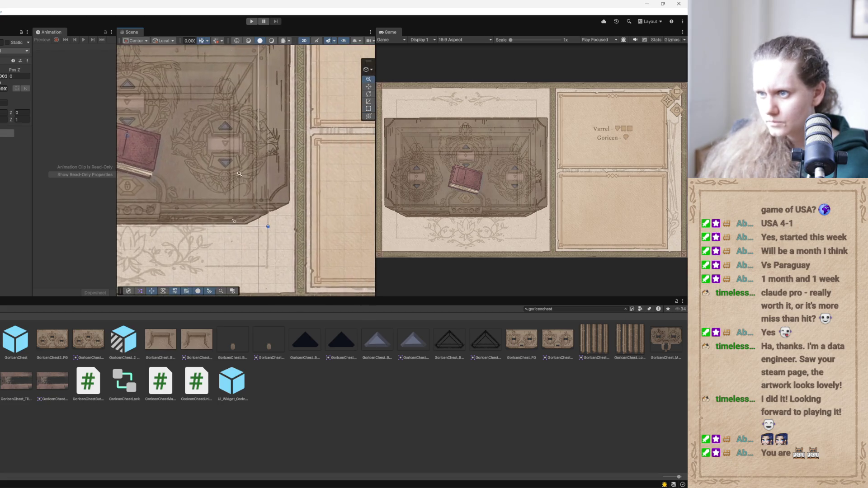
pyautogui.press('t')
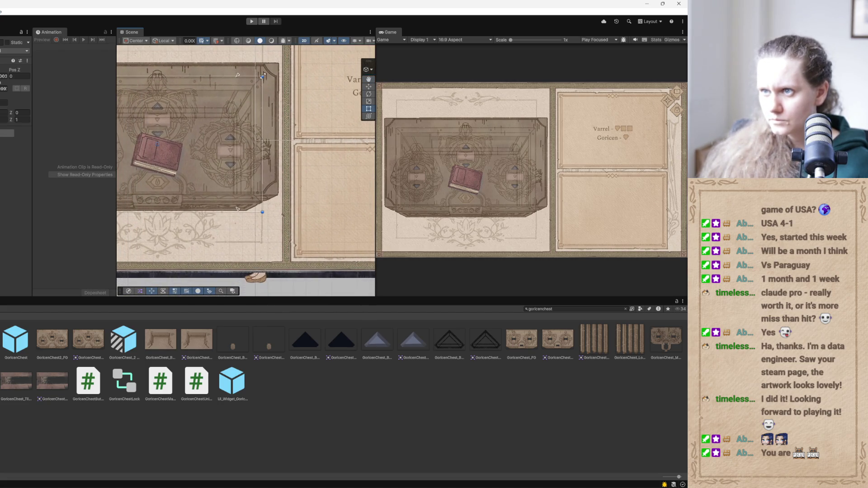
pyautogui.moveTo(200, 146); pyautogui.dragTo(275, 155)
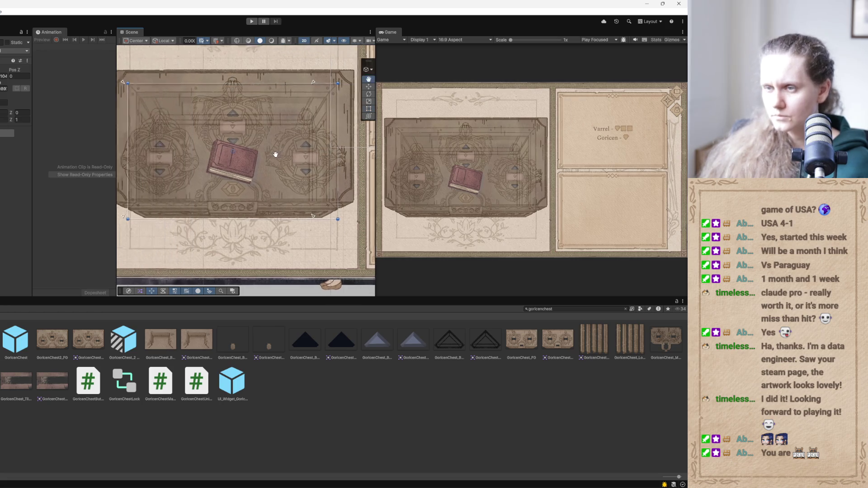
pyautogui.scroll(-1, 275, 154)
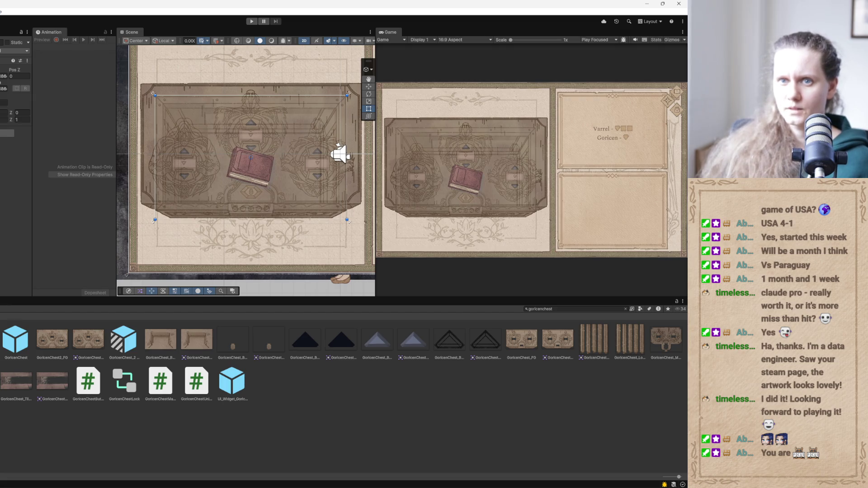
# Raise the open-chest sprite's colour alpha from 132 to 255
pyautogui.click(14, 154)
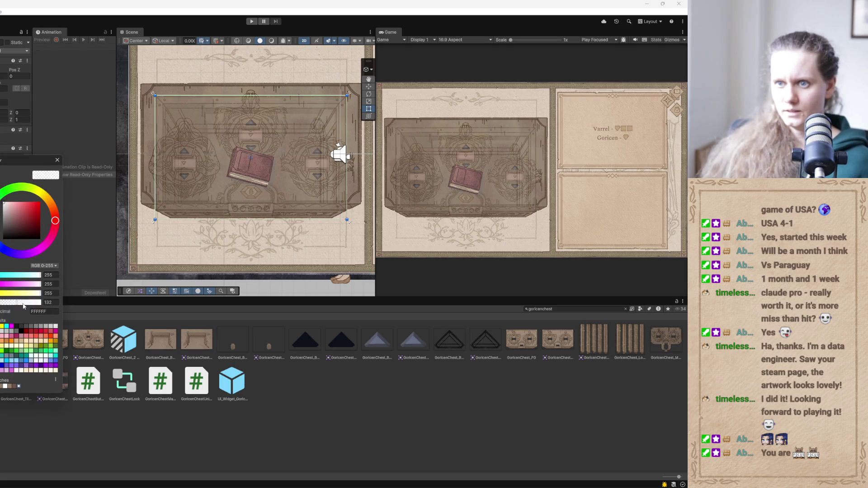
pyautogui.moveTo(23, 303); pyautogui.dragTo(51, 315)
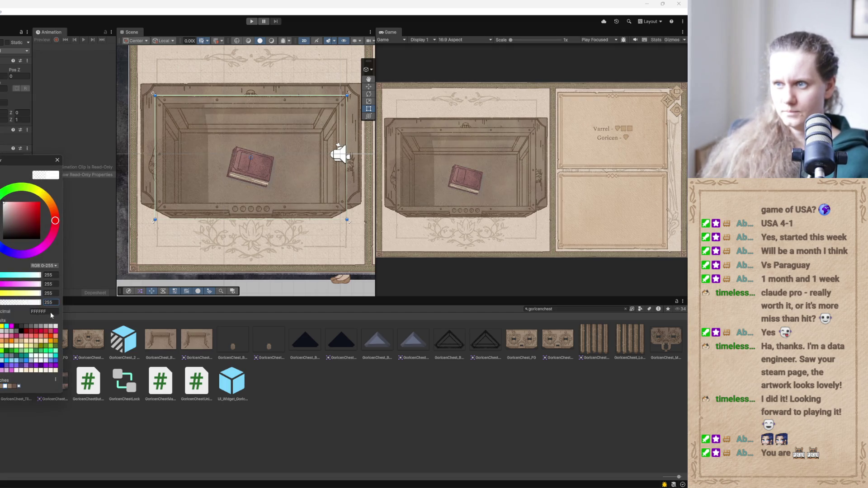
pyautogui.click(56, 161)
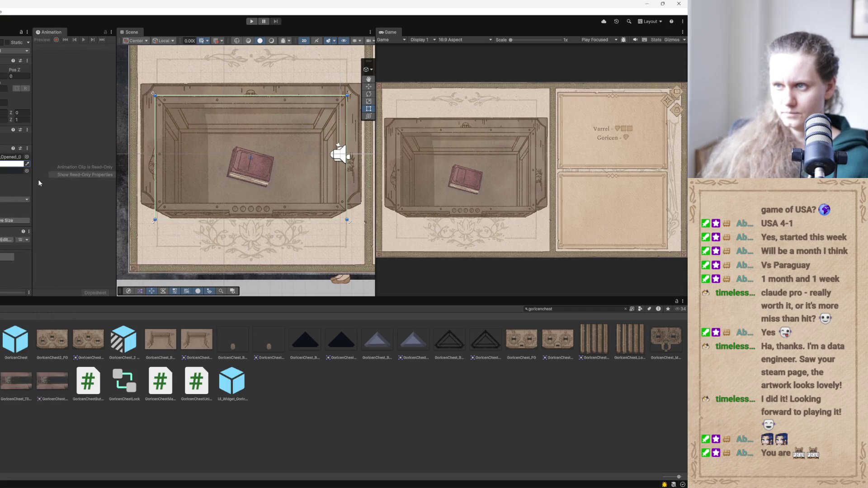
# Reselect the open-chest sprite and frame it to check the alignment
pyautogui.click(126, 274)
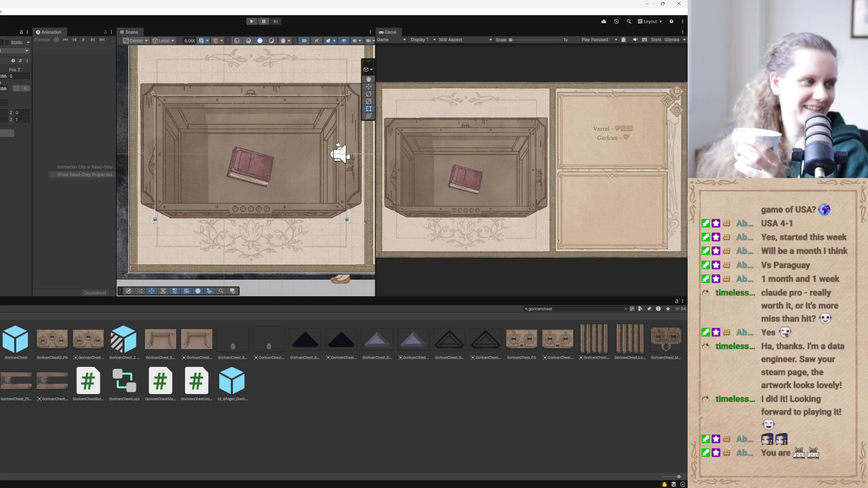
pyautogui.click(339, 154)
pyautogui.press('f')
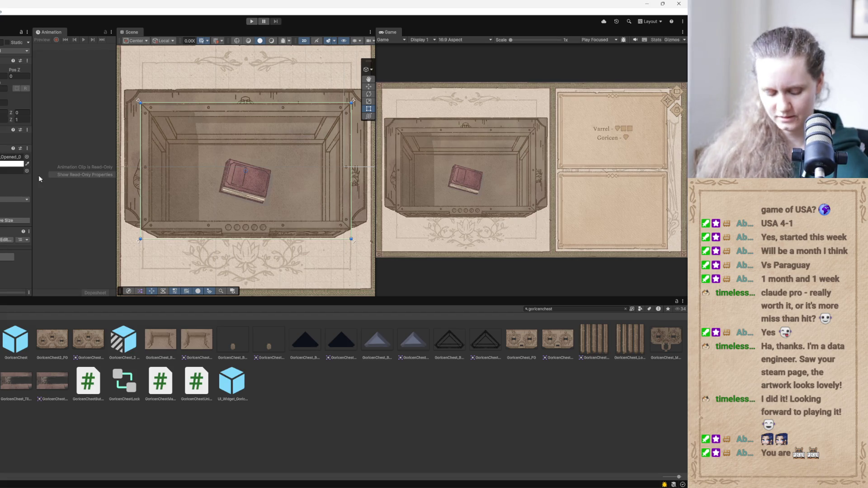
pyautogui.scroll(2, 339, 142)
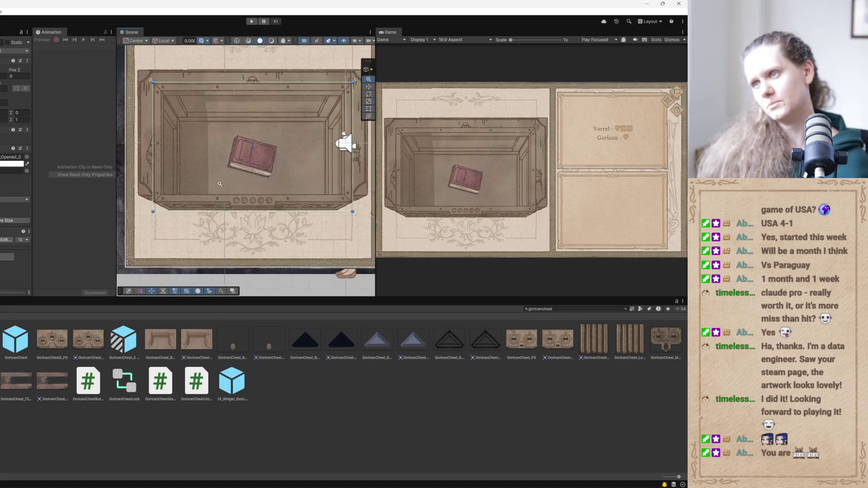
pyautogui.moveTo(345, 141); pyautogui.dragTo(190, 229)
pyautogui.scroll(-1, 339, 181)
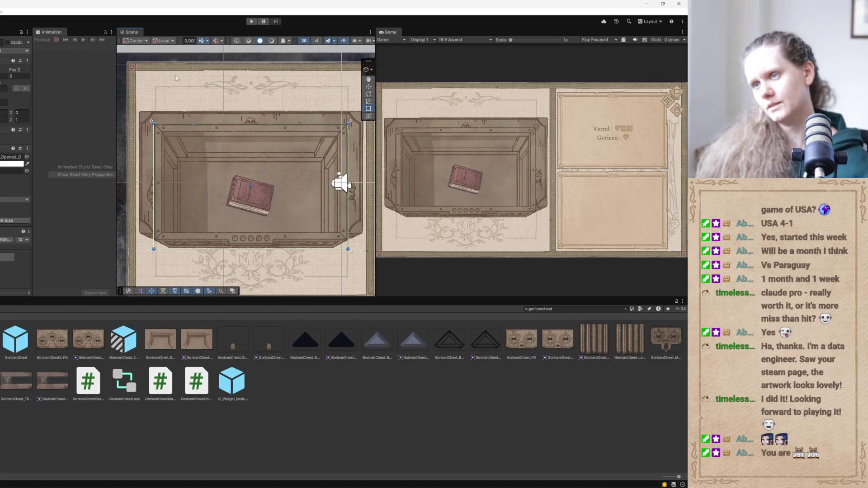
pyautogui.click(340, 183)
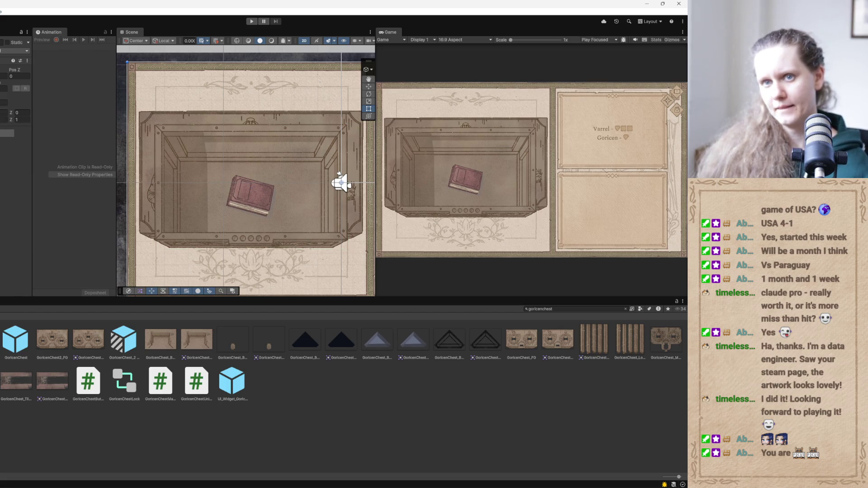
# Apply all overrides to the background prefab and undo to restore the closed chest lid
pyautogui.click(340, 183)
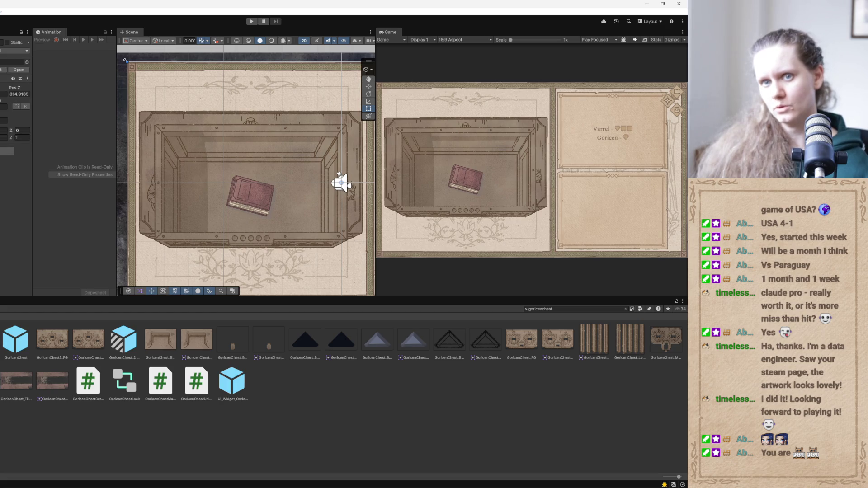
pyautogui.click(339, 183)
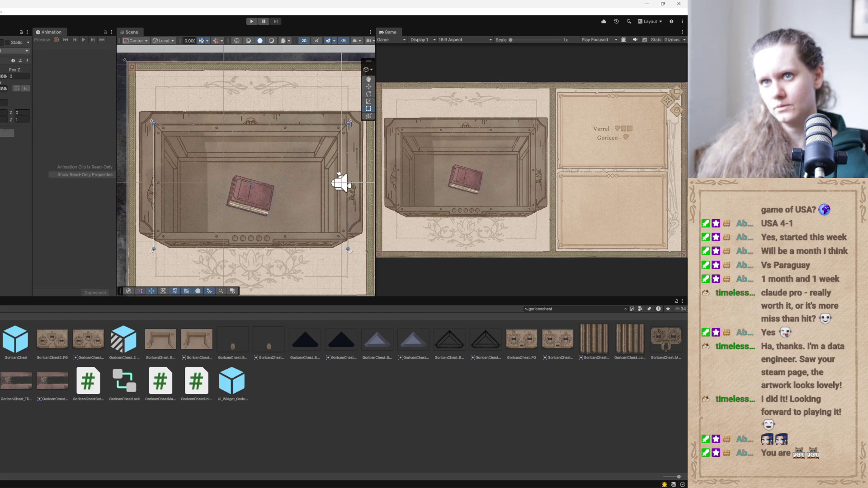
pyautogui.click(340, 183)
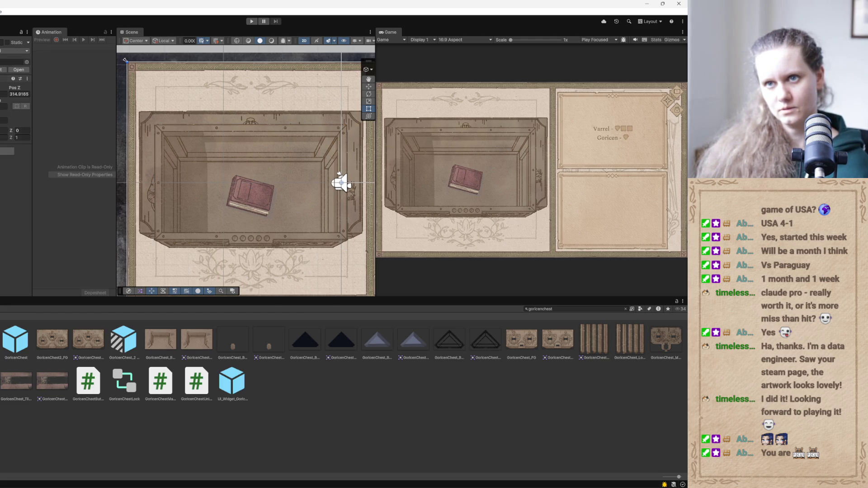
pyautogui.click(2, 70)
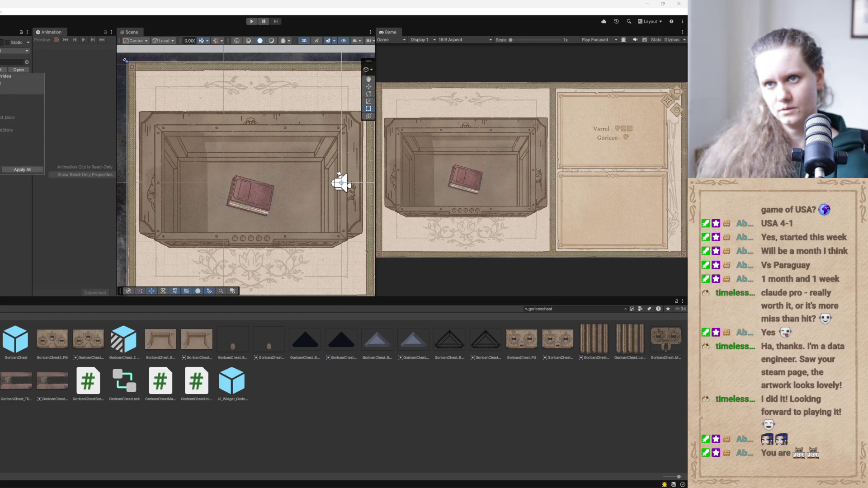
pyautogui.click(20, 170)
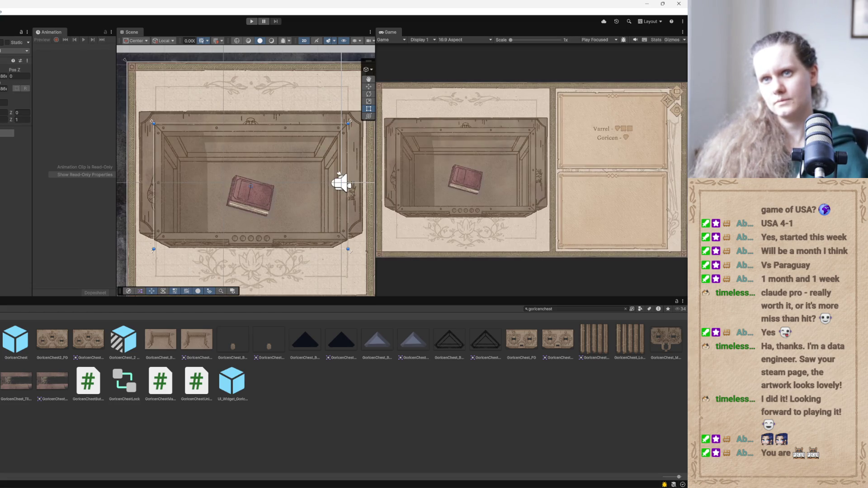
pyautogui.hotkey('ctrl', 'z')
pyautogui.hotkey('ctrl', 'z')
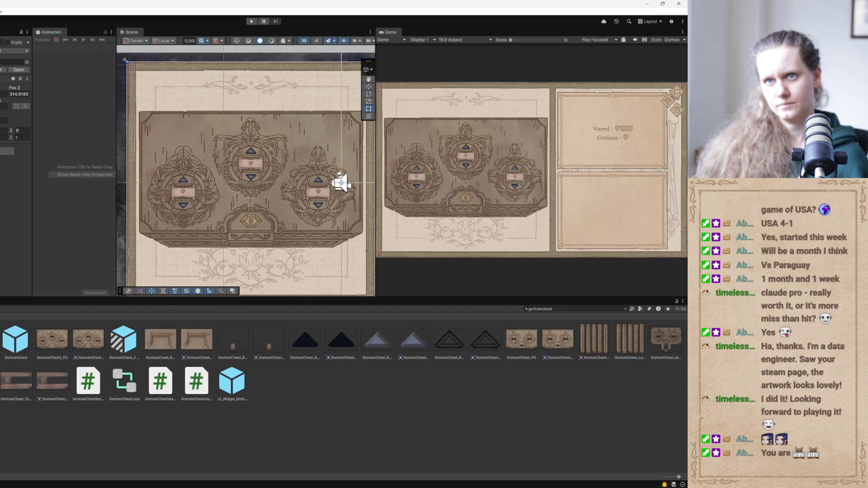
# Hide the chest puzzle, enlarge the Game view and start play mode
pyautogui.hotkey('ctrl', 'z')
pyautogui.moveTo(210, 189); pyautogui.dragTo(195, 185)
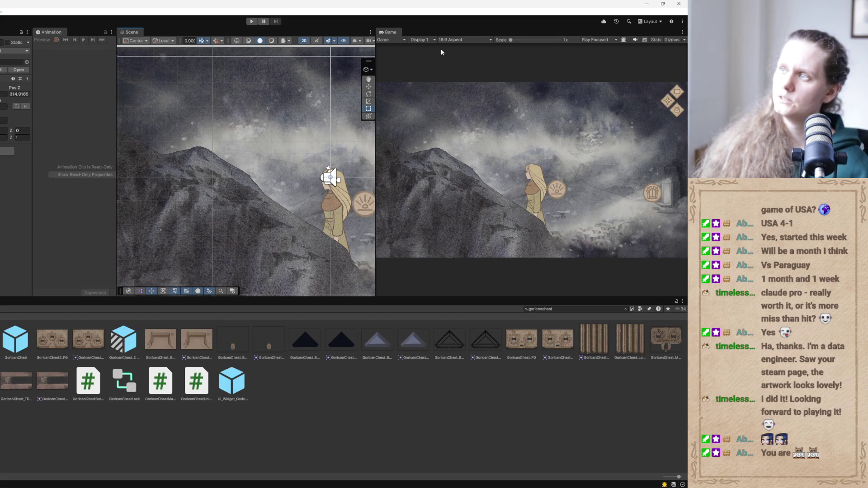
pyautogui.click(250, 23)
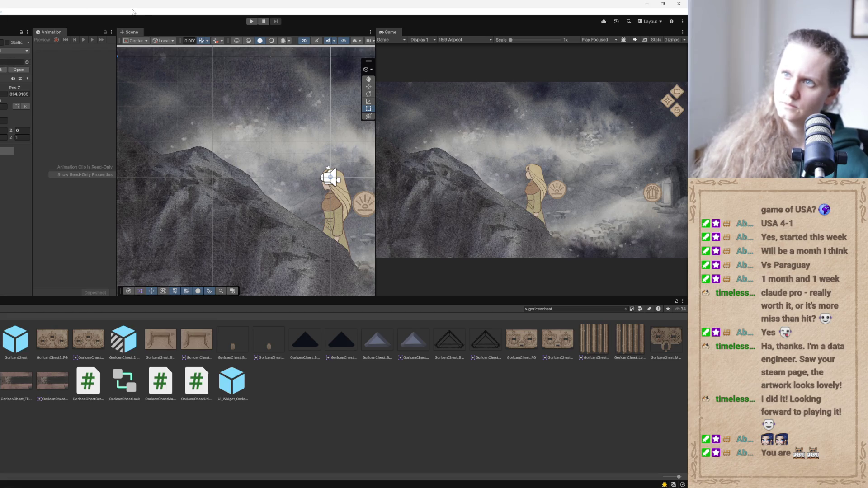
pyautogui.moveTo(375, 128); pyautogui.dragTo(209, 128)
pyautogui.click(251, 20)
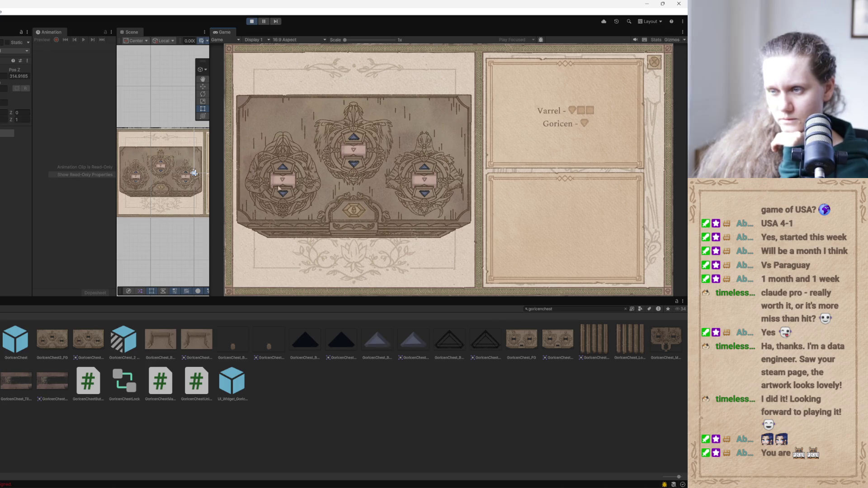
# In play mode, cycle the middle slot and raise both side chest dials to three symbols
pyautogui.click(295, 477)
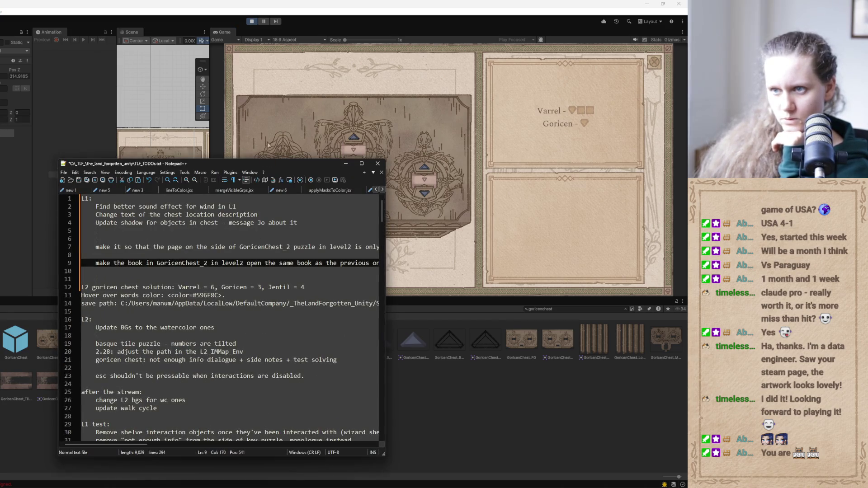
pyautogui.click(194, 173)
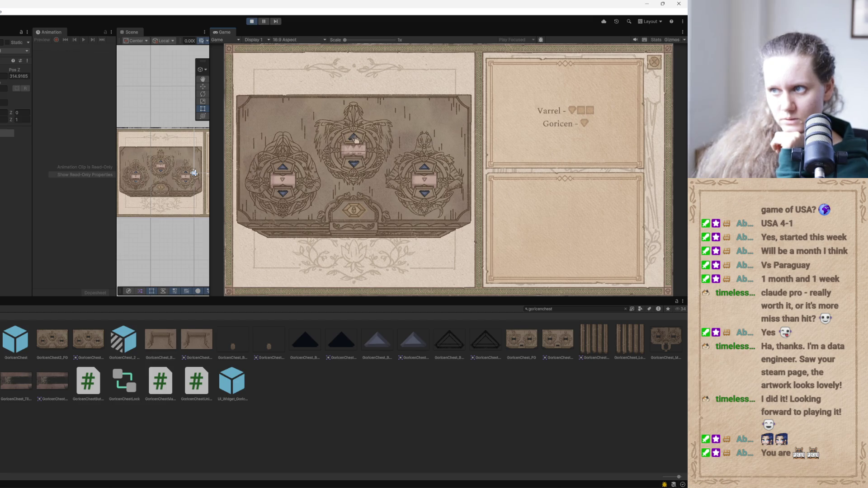
pyautogui.click(353, 139)
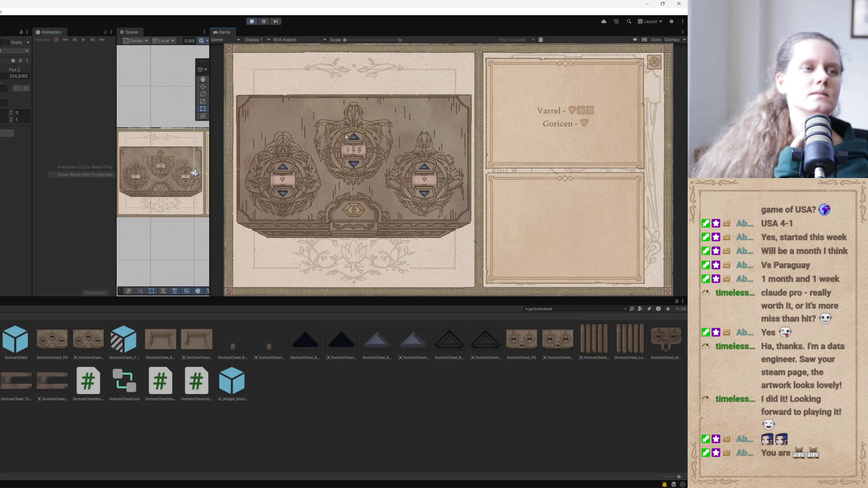
pyautogui.click(425, 170)
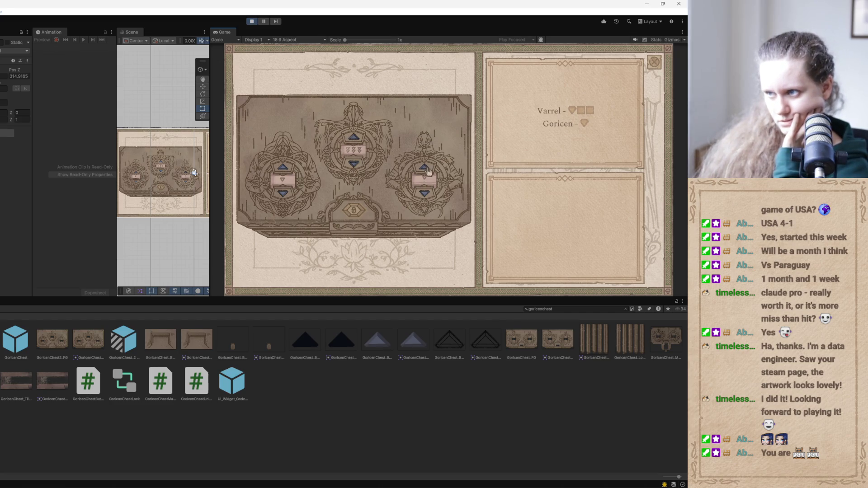
pyautogui.click(426, 169)
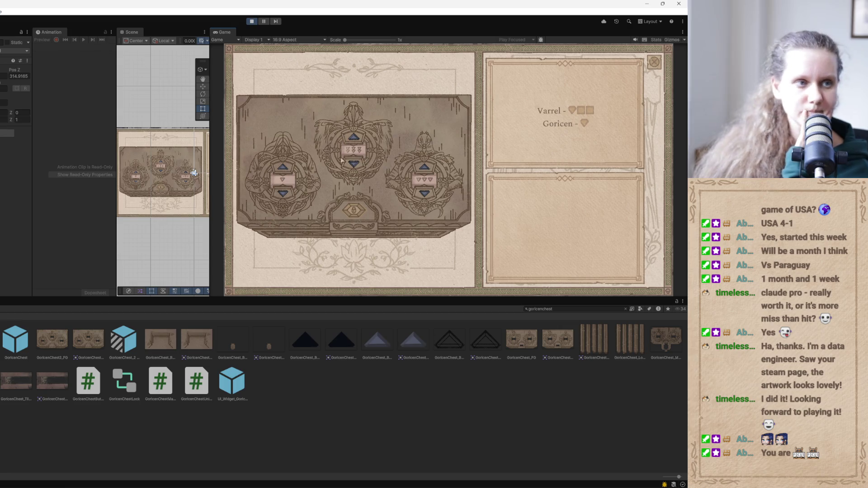
pyautogui.click(282, 166)
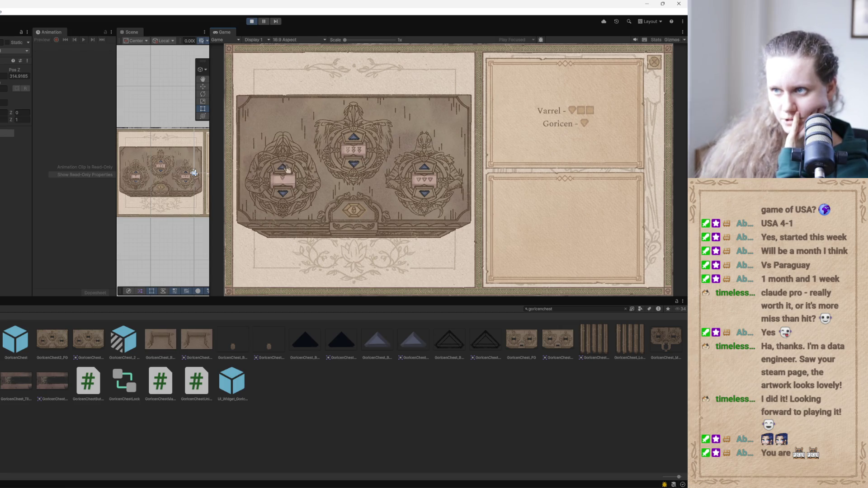
pyautogui.click(283, 166)
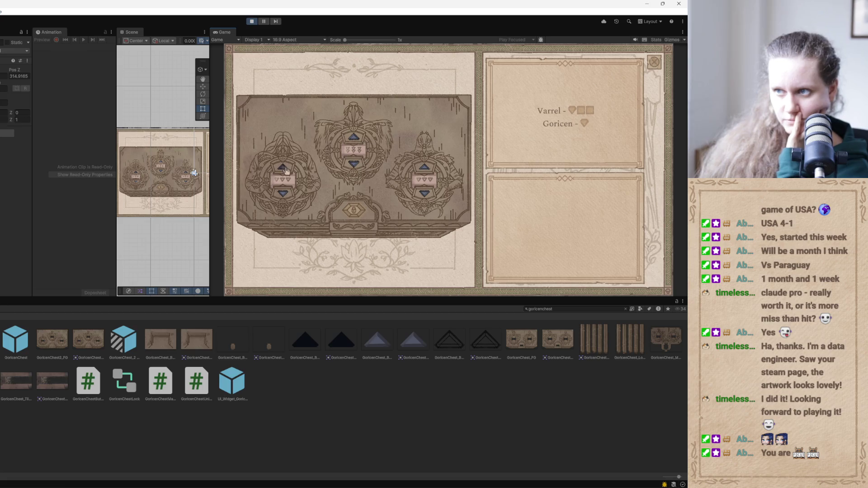
# Open the chest and red book, stop the test, and select 'gorikin' in Claude's prompt
pyautogui.click(331, 231)
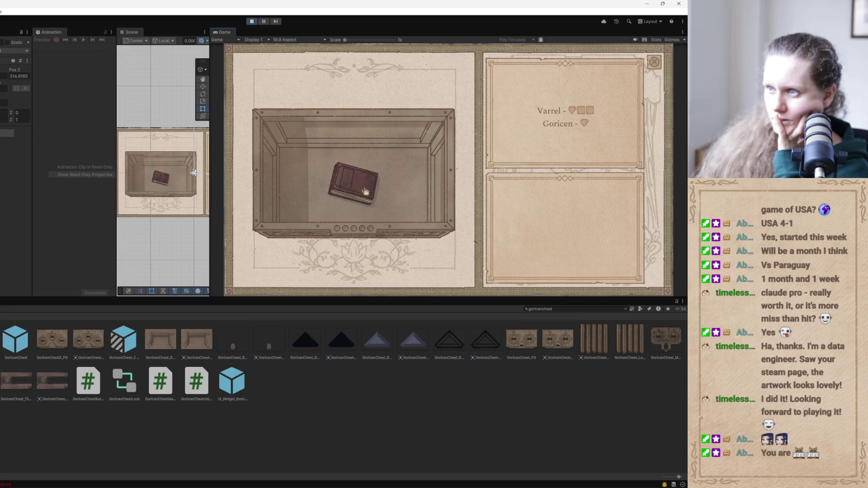
pyautogui.click(355, 195)
pyautogui.click(252, 22)
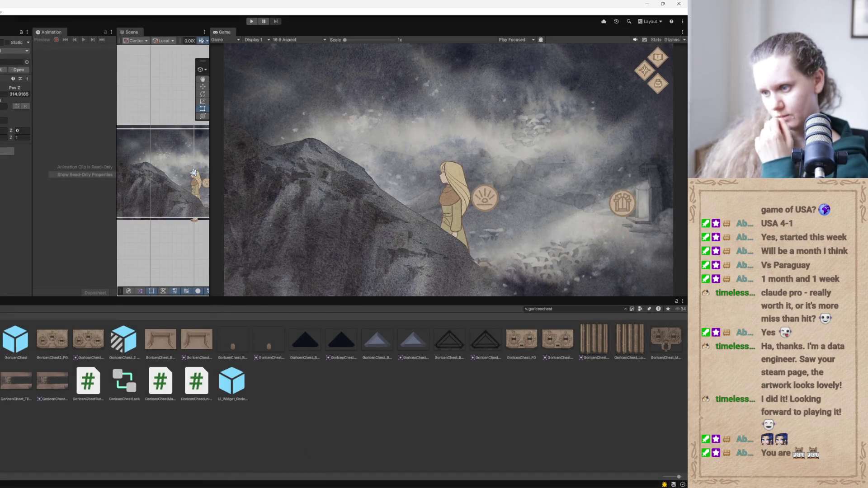
pyautogui.click(352, 467)
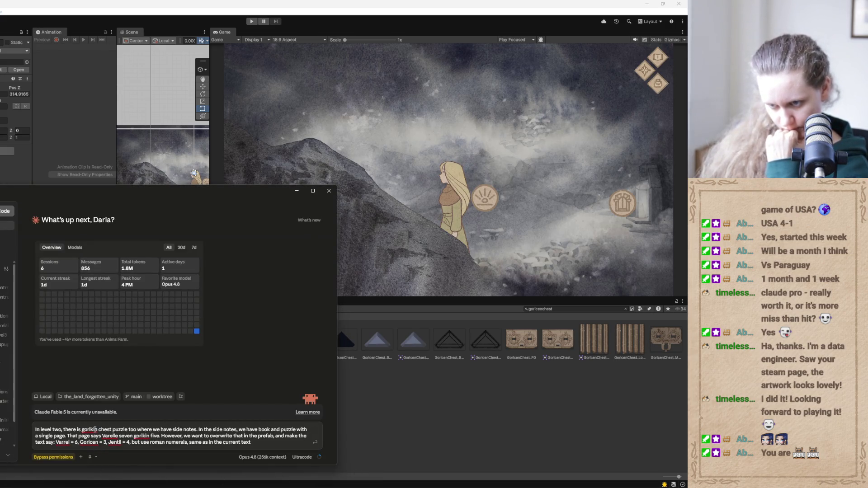
pyautogui.moveTo(99, 430); pyautogui.dragTo(82, 431)
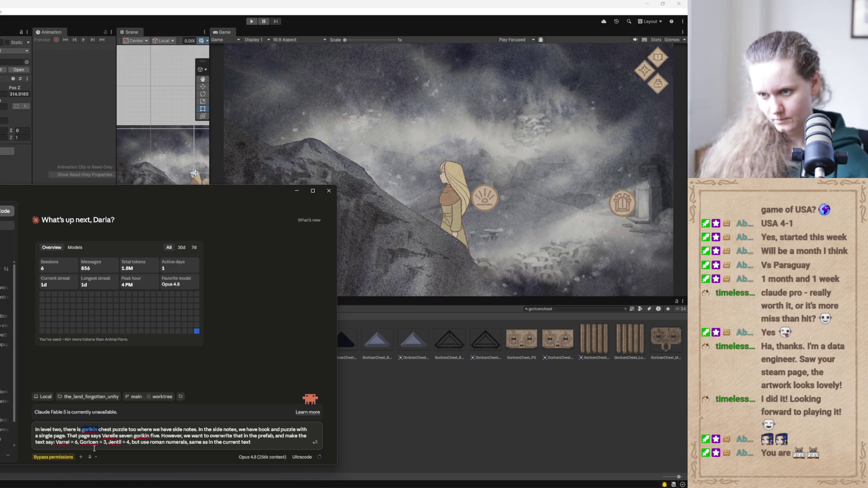
# Correct the puzzle name to 'goricenchestpuzzle2' and fix the spelling of 'goricen'
pyautogui.write('goricen')
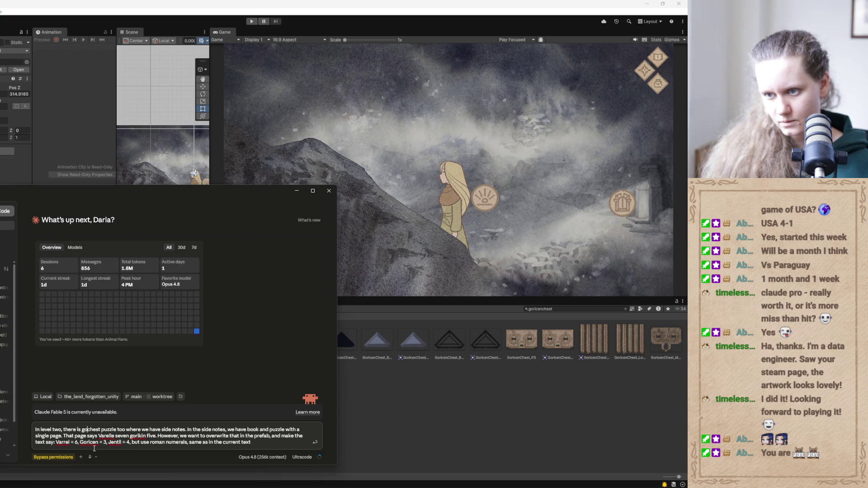
pyautogui.press('Right')
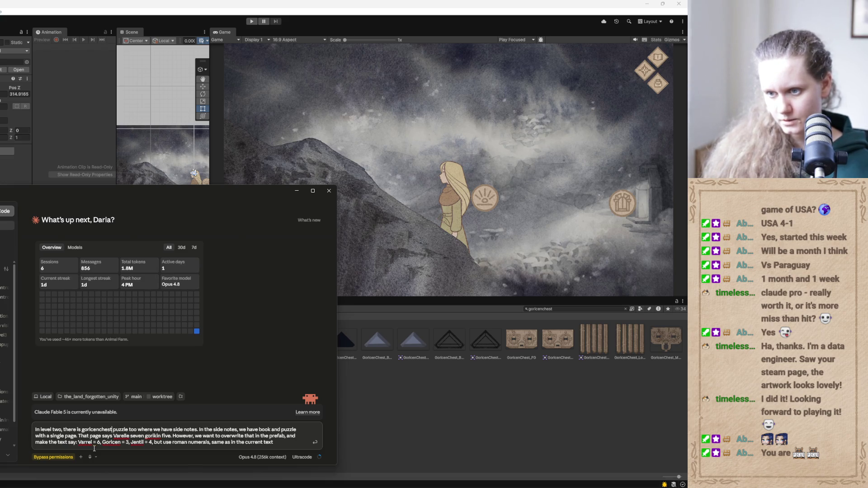
pyautogui.press('BackSpace')
pyautogui.press('Delete')
pyautogui.press('Delete')
pyautogui.press('Delete')
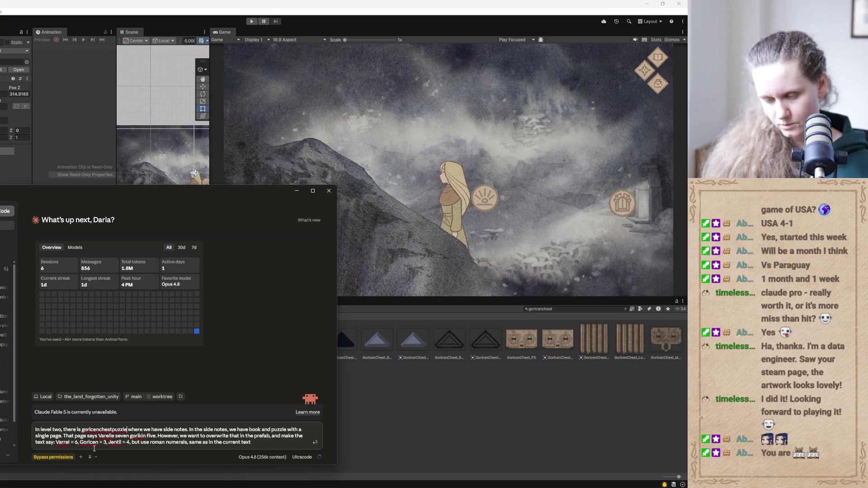
pyautogui.write('2')
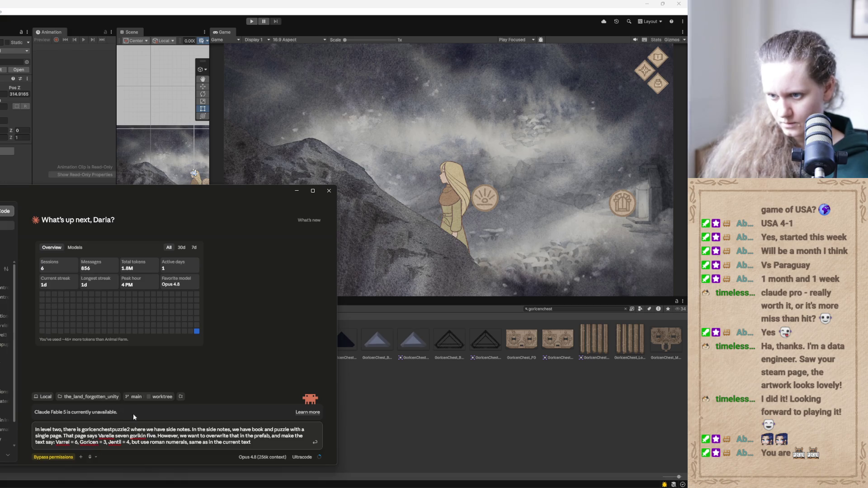
pyautogui.moveTo(145, 438); pyautogui.dragTo(135, 436)
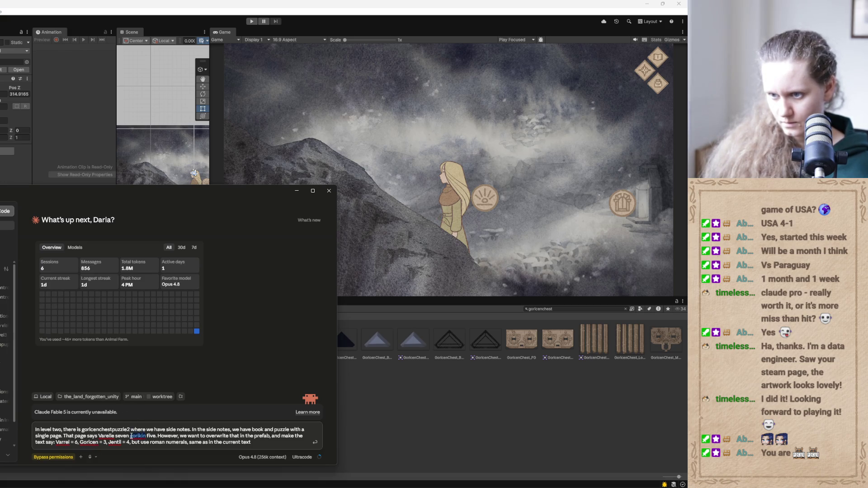
pyautogui.press('BackSpace')
pyautogui.write('ricen')
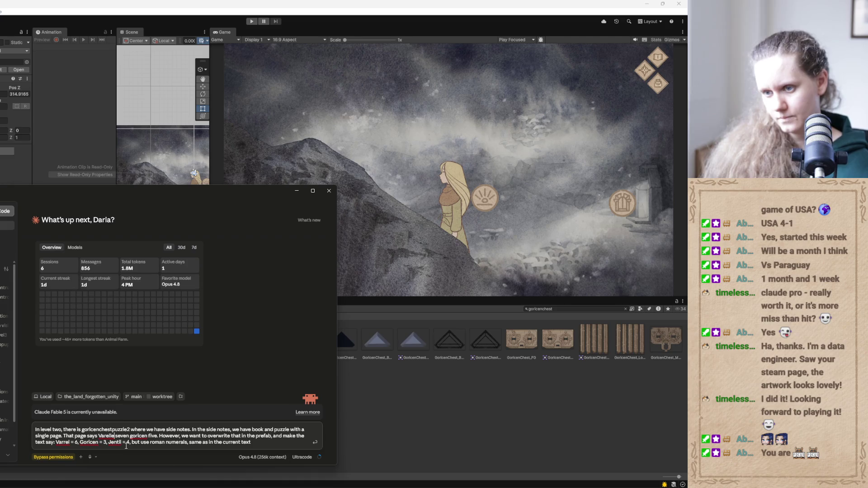
# Change the current values to 'Varrel - 7 goricen - 5' and send the request
pyautogui.press('BackSpace')
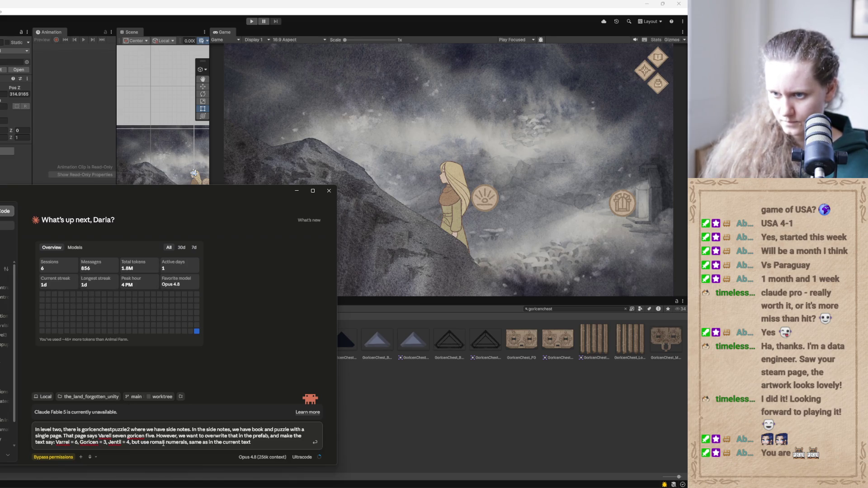
pyautogui.press('BackSpace')
pyautogui.press('BackSpace')
pyautogui.press('BackSpace')
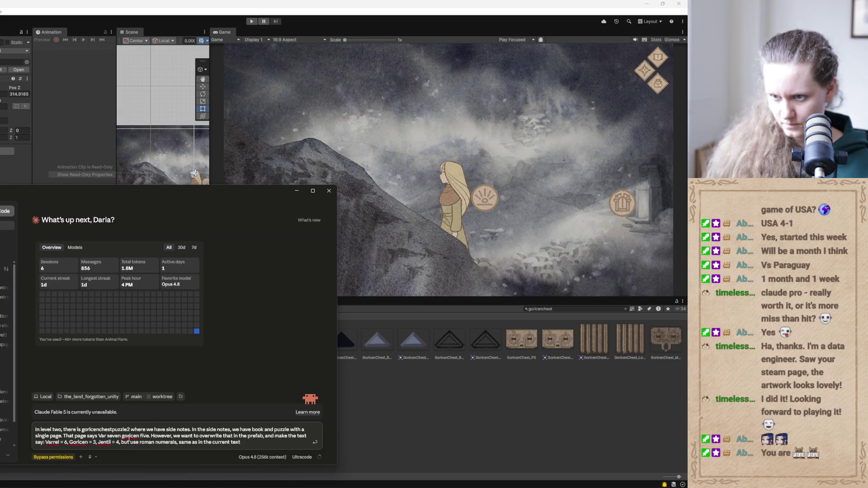
pyautogui.write('rel')
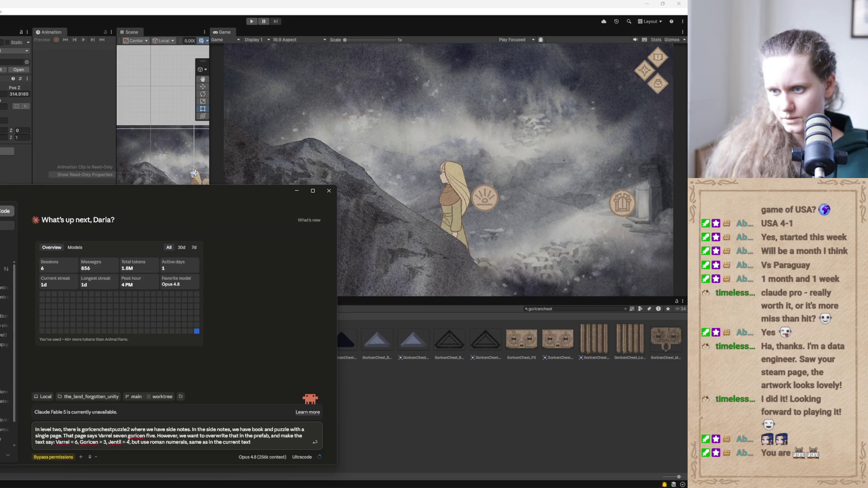
pyautogui.press('Delete')
pyautogui.press('Delete')
pyautogui.press('Delete')
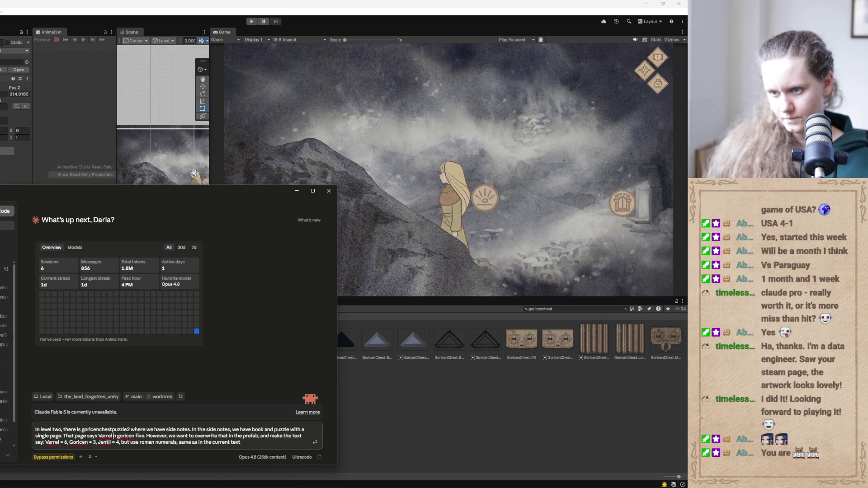
pyautogui.press('Delete')
pyautogui.press('Delete')
pyautogui.write('- 7')
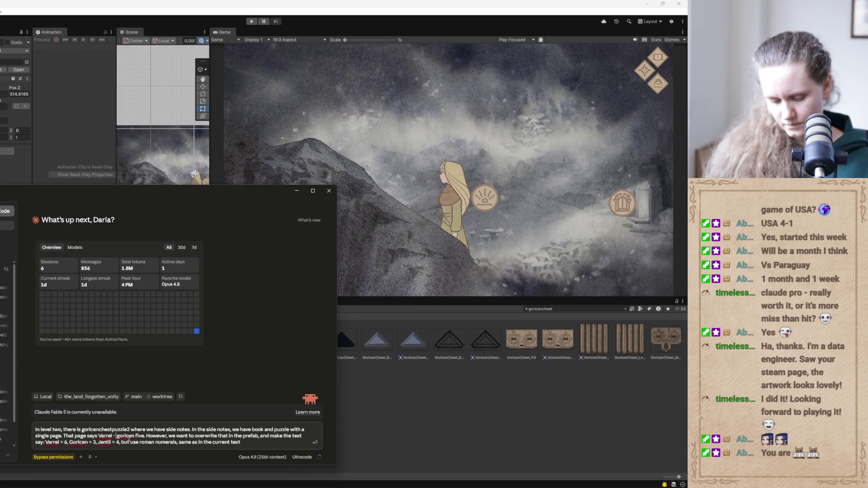
pyautogui.press('Delete')
pyautogui.press('Delete')
pyautogui.press('Delete')
pyautogui.write('- 5')
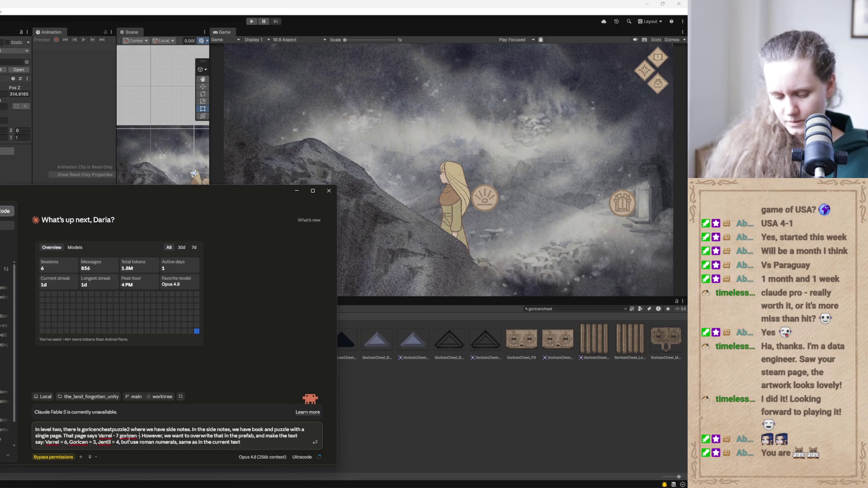
pyautogui.click(246, 439)
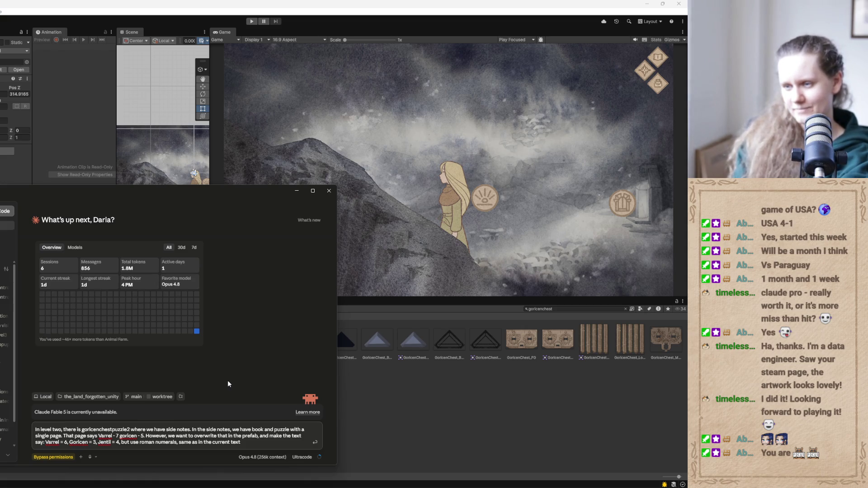
pyautogui.press('Return')
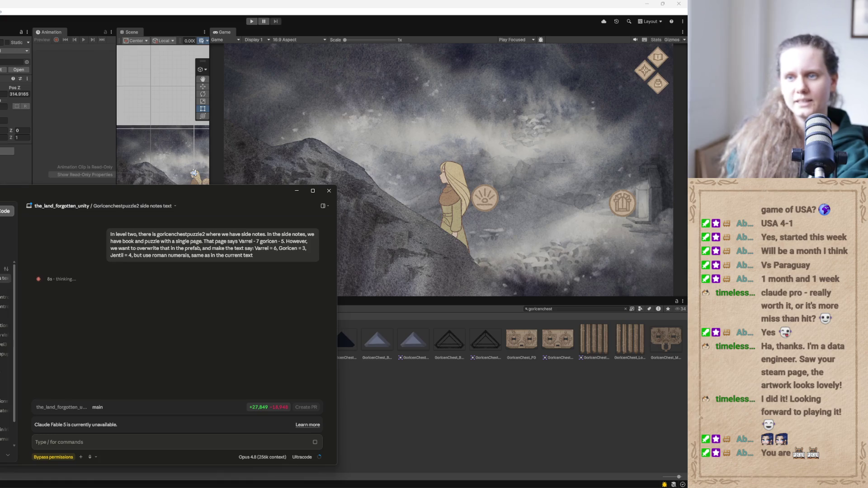
pyautogui.click(384, 449)
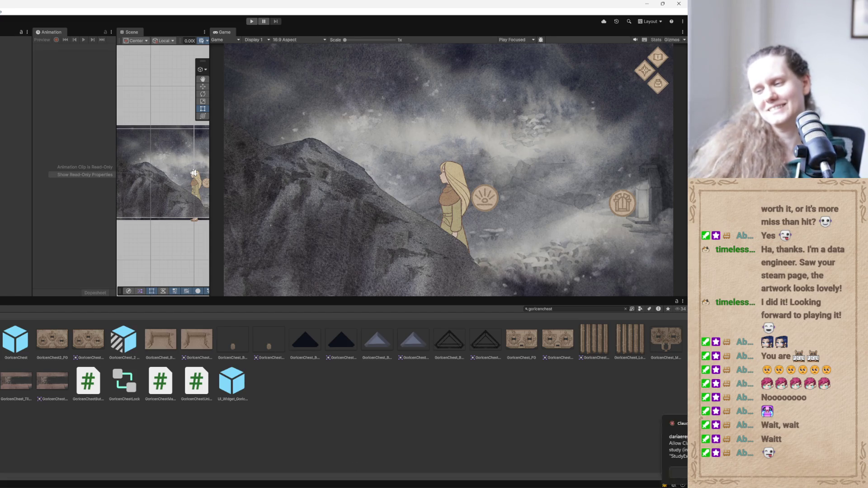
# Reopen the Claude chat to check its progress on the side-notes request
pyautogui.moveTo(347, 486)
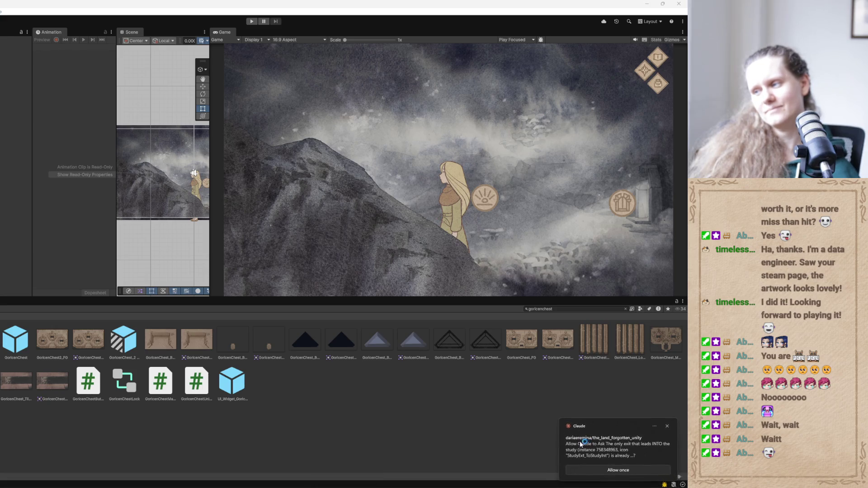
pyautogui.click(576, 443)
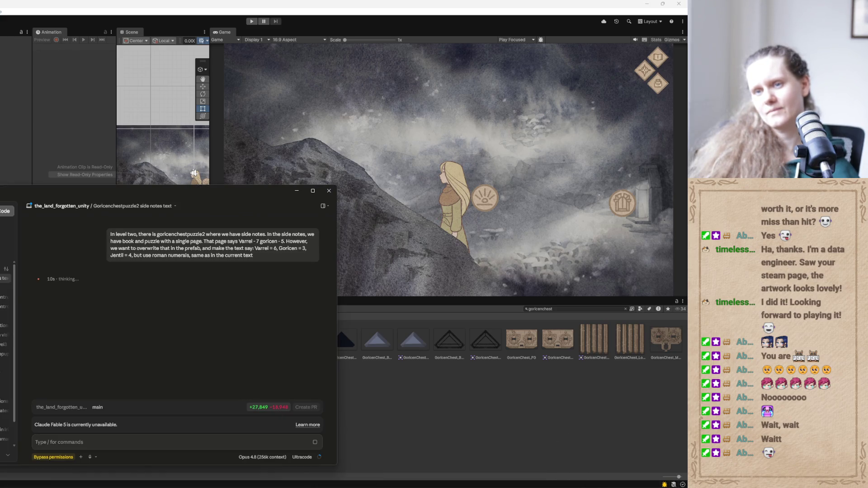